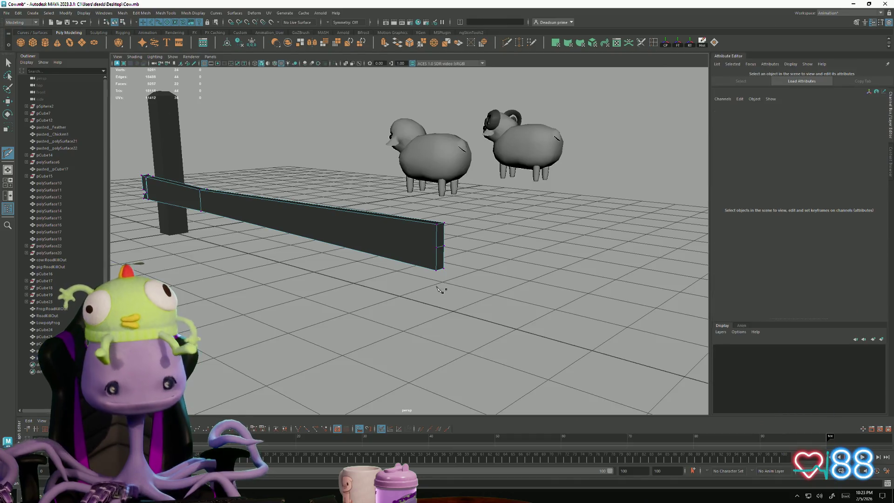
Step: Select the fence beam and set the Insert Edge Loop Tool to 'Equal distance from edge'
left_click_drag(395, 229, 635, 59, "alt")
left_click(654, 43)
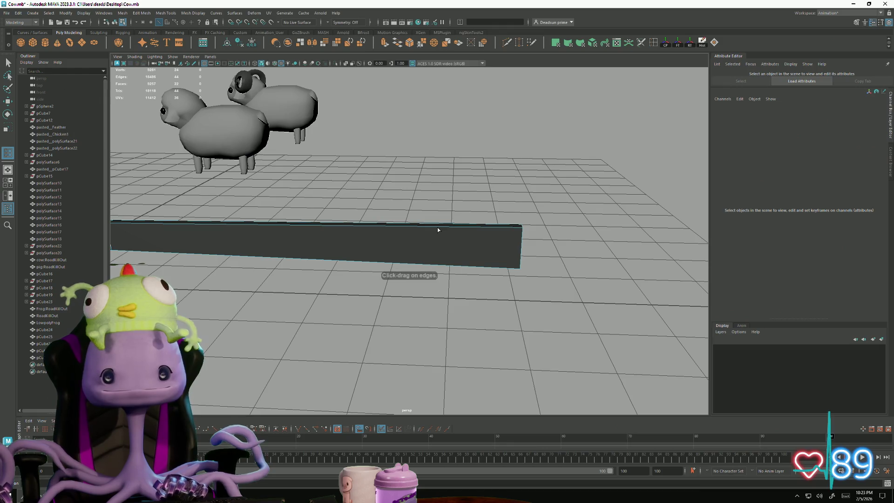
left_click(451, 229)
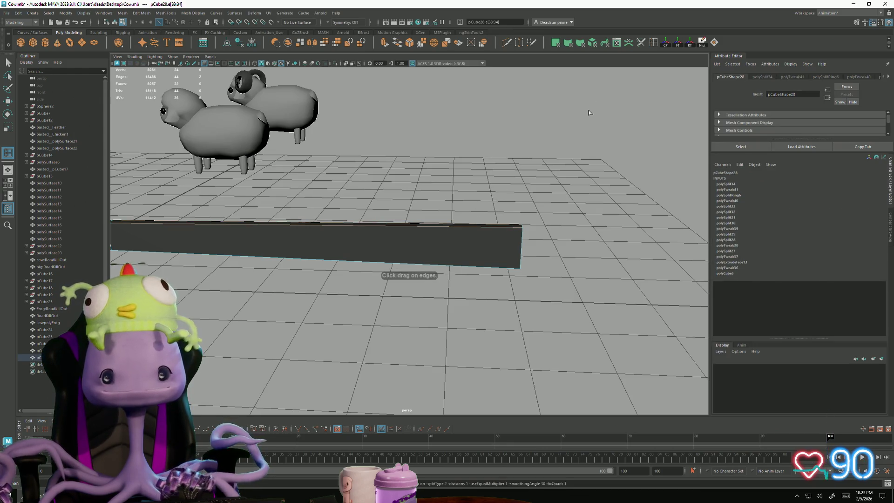
double_click(653, 43)
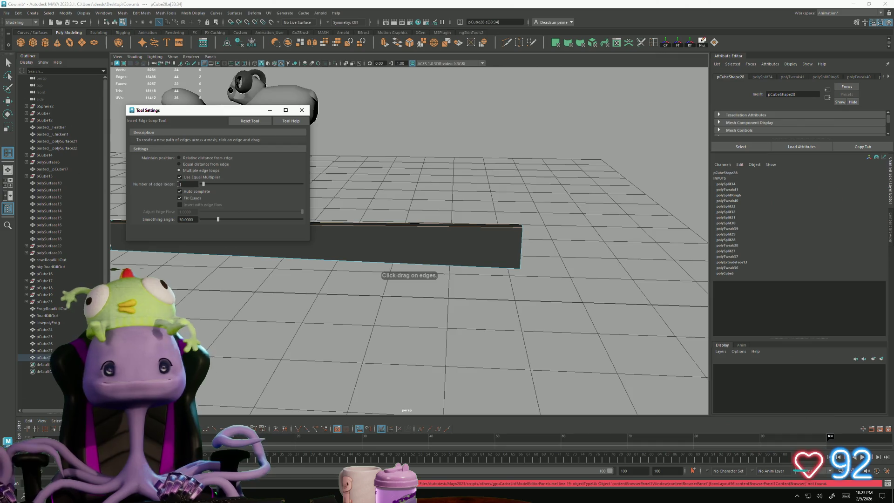
mouse_move(242, 210)
middle_mouse_down("alt")
mouse_move(470, 279)
mouse_move(412, 343)
mouse_move(313, 347)
mouse_move(334, 324)
mouse_move(301, 220)
middle_mouse_up("alt")
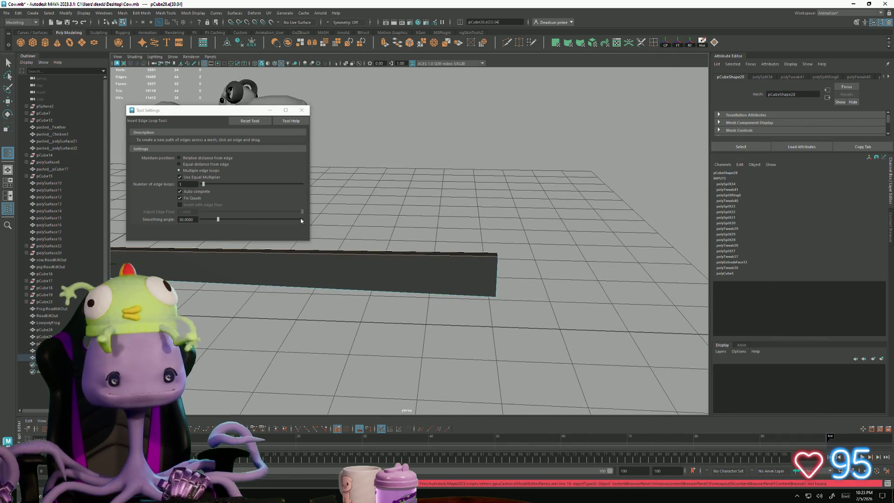
left_click(197, 164)
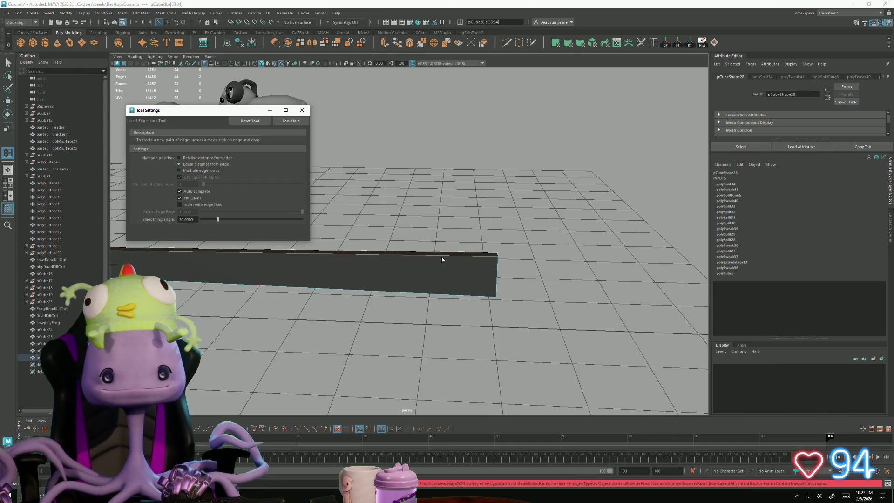
Step: Insert two edge loops across the long beam
left_click(455, 257)
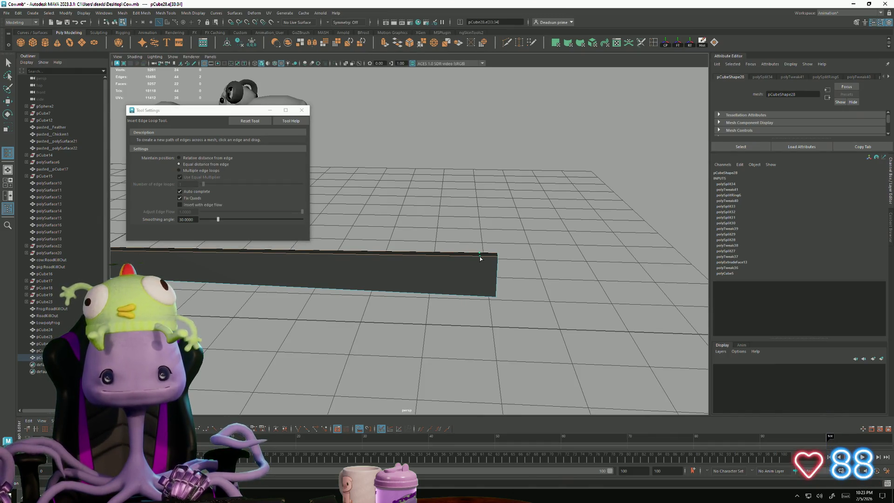
left_click(480, 258)
mouse_move(480, 257)
left_mouse_down("alt")
mouse_move(433, 274)
mouse_move(482, 188)
mouse_move(459, 265)
mouse_move(470, 242)
mouse_move(310, 123)
left_mouse_up("alt")
left_click(486, 192)
left_click(301, 109)
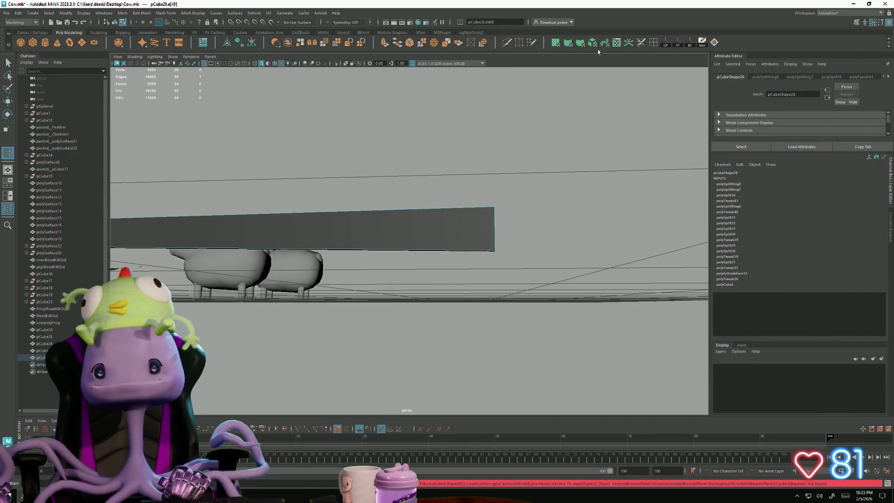
Step: Slice a Multi-Cut edge across the top of the fence beam
left_click(507, 43)
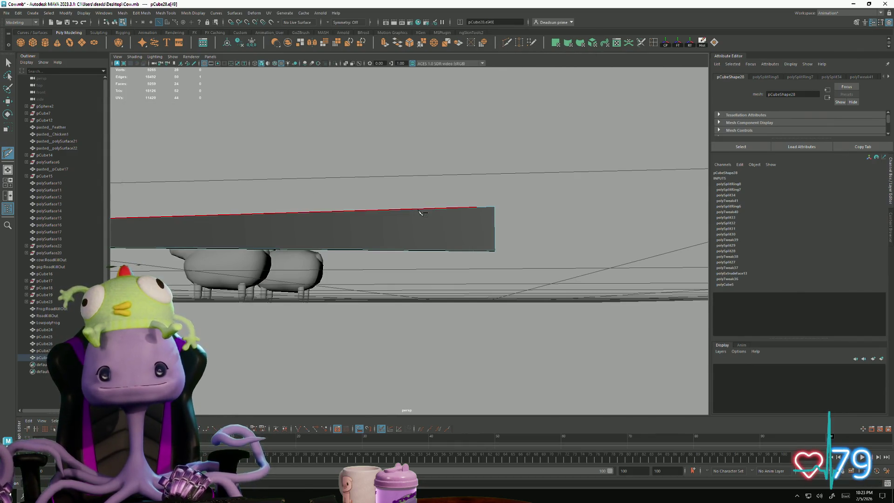
left_click(476, 207)
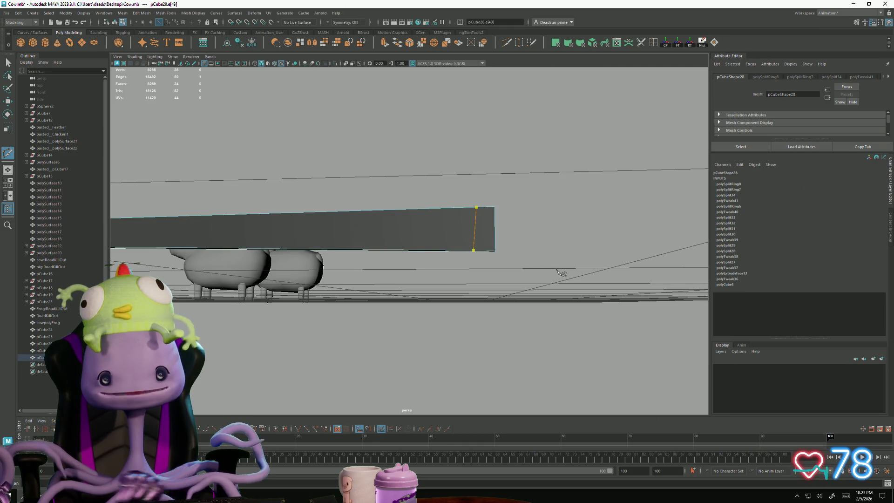
key("Return")
mouse_move(502, 271)
left_mouse_down("alt")
mouse_move(455, 283)
mouse_move(363, 279)
mouse_move(295, 247)
mouse_move(364, 224)
mouse_move(425, 315)
mouse_move(356, 288)
left_mouse_up("alt")
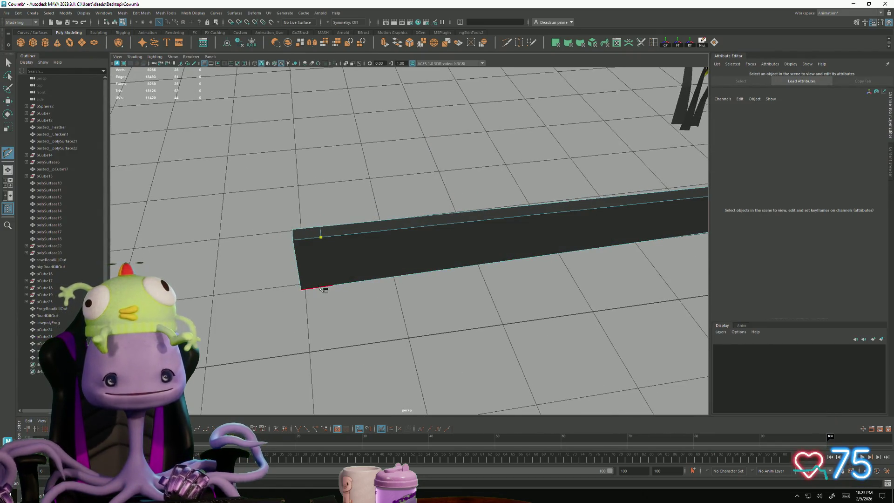
key("Return")
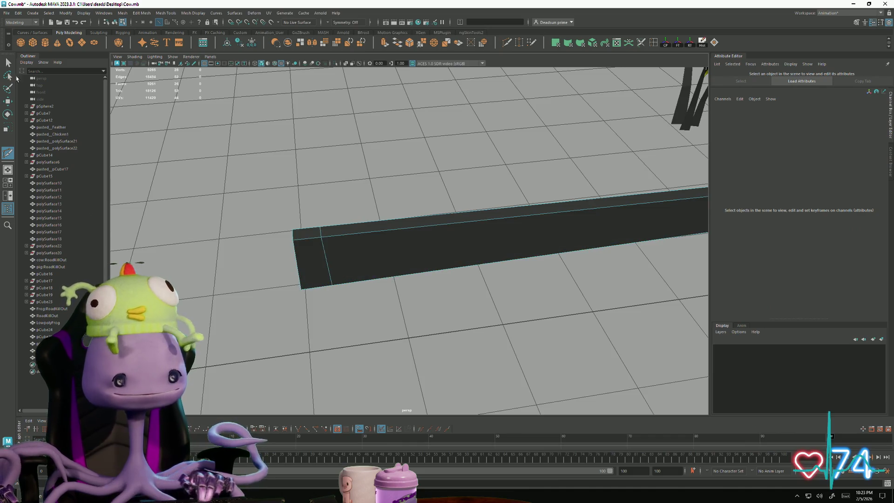
mouse_move(195, 177)
left_mouse_down("alt")
mouse_move(261, 233)
mouse_move(306, 300)
left_mouse_up("alt")
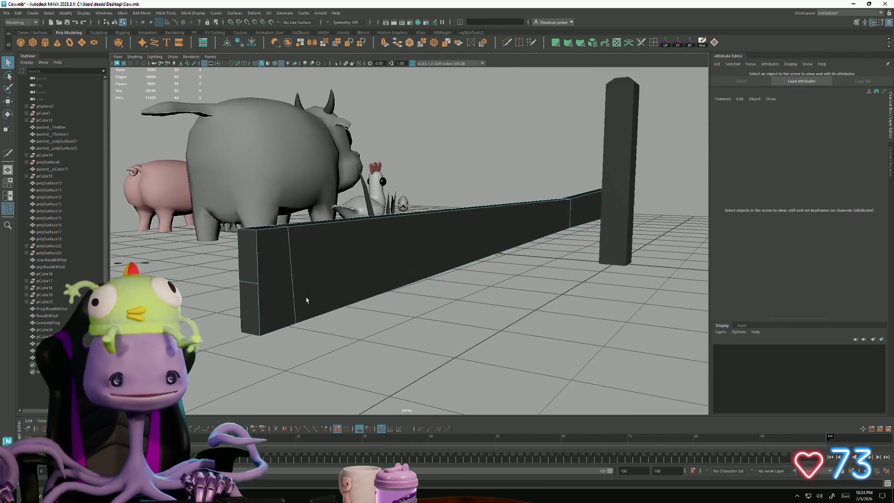
Step: Cut a diagonal edge from the beam's top corner to its end
left_click(509, 43)
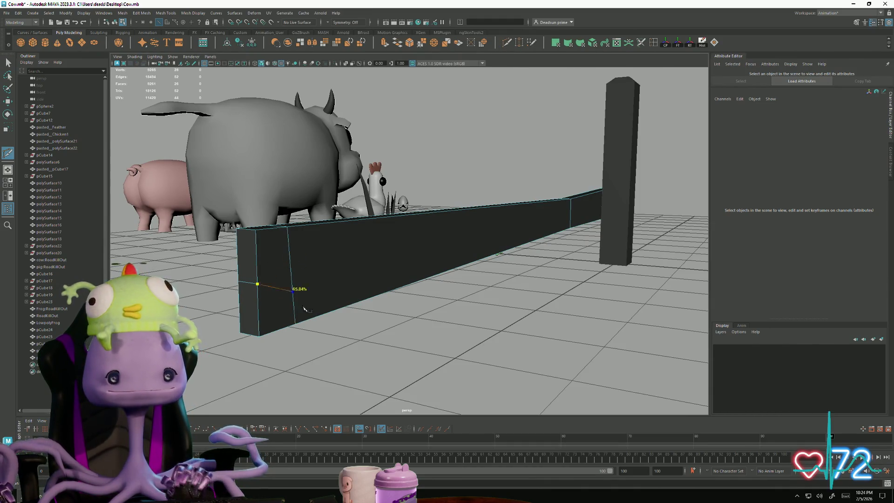
left_click_drag(256, 314, 363, 309, "alt")
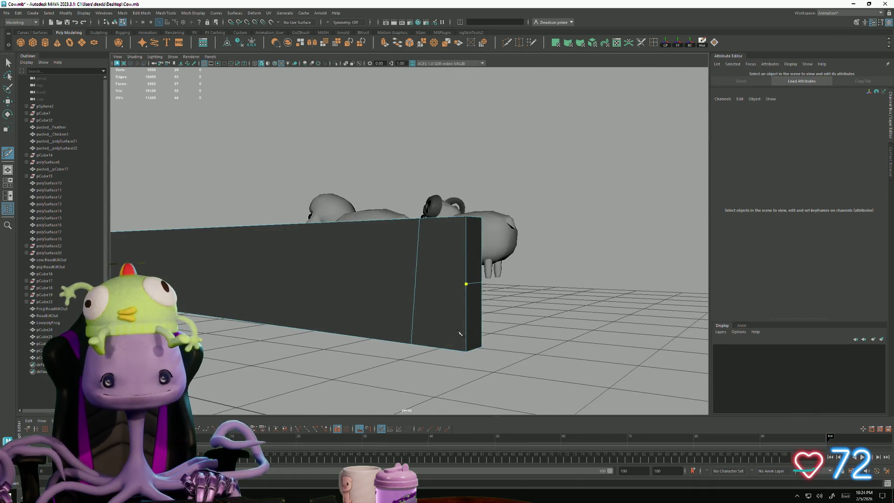
left_click(420, 218)
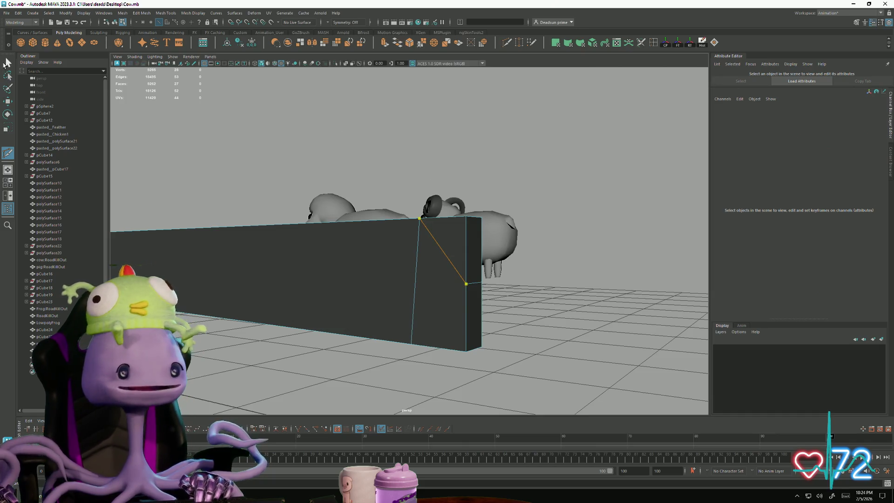
left_click(7, 63)
mouse_move(139, 224)
left_mouse_down("alt")
mouse_move(186, 222)
mouse_move(405, 259)
mouse_move(493, 258)
mouse_move(475, 253)
mouse_move(508, 285)
left_mouse_up("alt")
key("F9")
Step: Shift the beam-end vertices along the beam's length
key("w")
left_click_drag(458, 271, 499, 279)
scroll(465, 282, "down", 5)
scroll(435, 281, "up", 3)
mouse_move(436, 279)
left_mouse_down("alt")
mouse_move(397, 280)
mouse_move(393, 297)
mouse_move(370, 304)
mouse_move(359, 328)
mouse_move(377, 281)
mouse_move(369, 256)
left_mouse_up("alt")
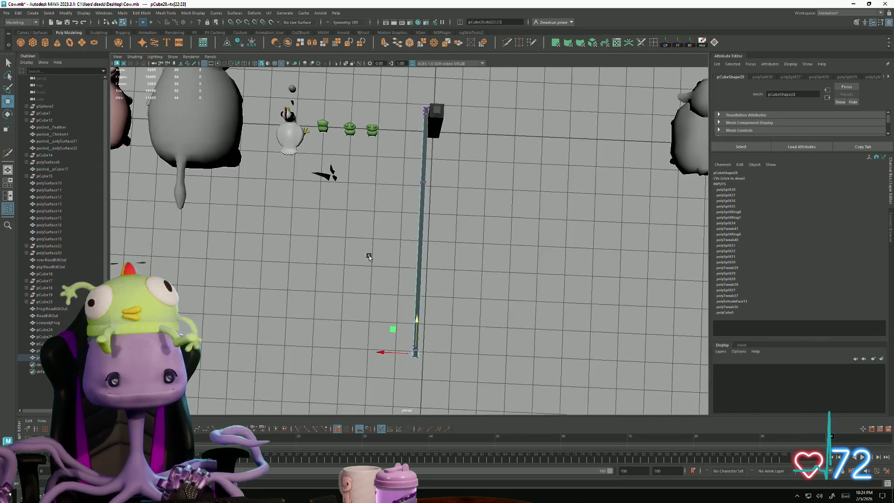
scroll(369, 256, "up", 3)
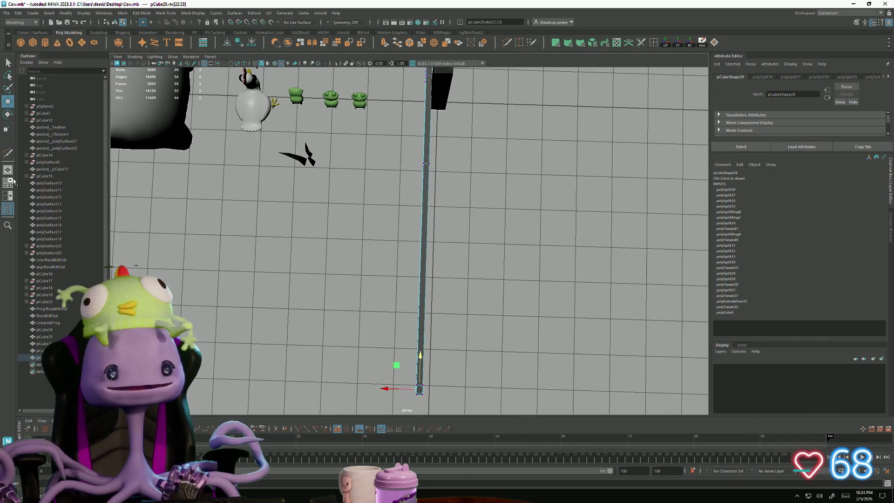
Step: Slice one more edge across the beam
left_click_drag(402, 328, 451, 330)
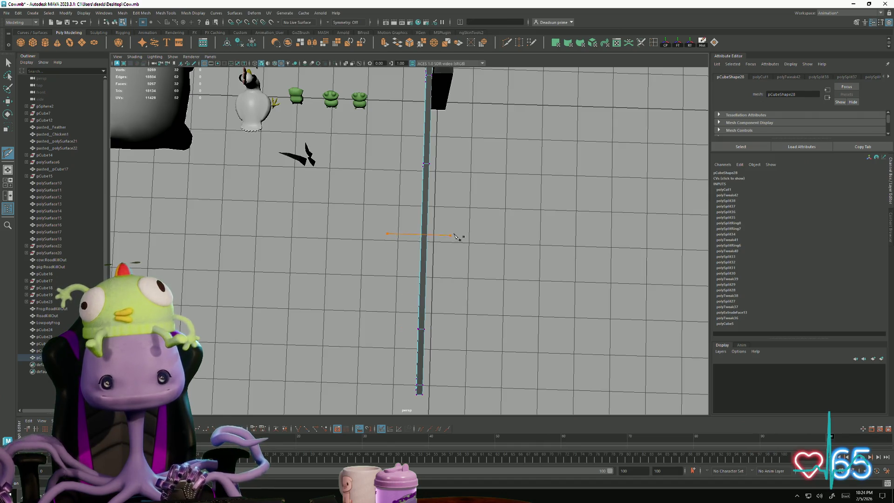
left_click_drag(462, 234, 463, 235)
left_click(9, 62)
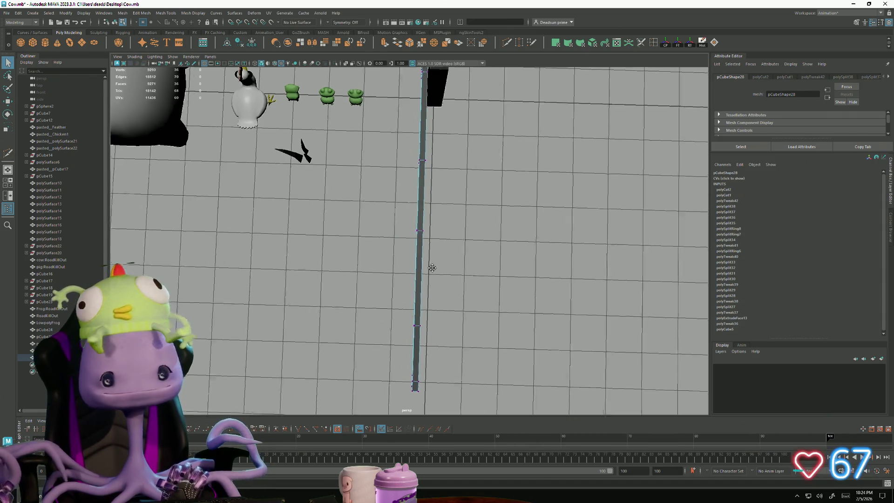
Step: Select four vertices across the beam and constrain their move to the X axis
middle_click_drag(428, 265, 378, 230, "alt")
left_click_drag(333, 106, 424, 237)
left_click_drag(449, 280, 447, 279)
middle_click_drag(370, 180, 390, 213, "alt")
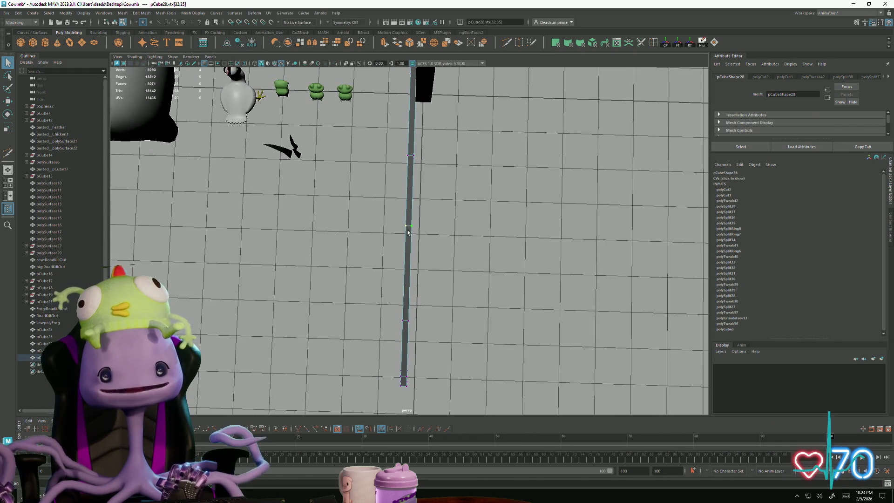
left_click_drag(380, 292, 393, 275, "alt")
mouse_move(392, 275)
right_mouse_down("alt")
mouse_move(465, 300)
mouse_move(274, 279)
right_mouse_up("alt")
mouse_move(274, 279)
left_mouse_down("alt")
mouse_move(260, 259)
mouse_move(418, 265)
mouse_move(415, 274)
left_mouse_up("alt")
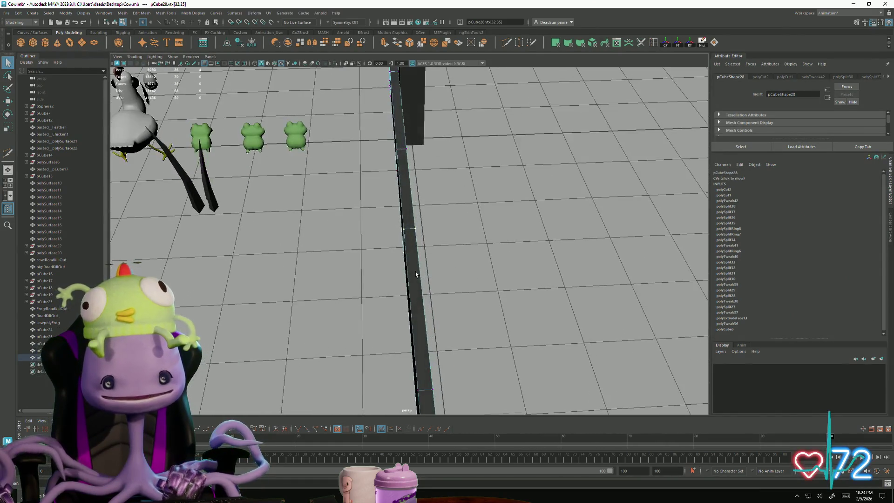
left_click(380, 243)
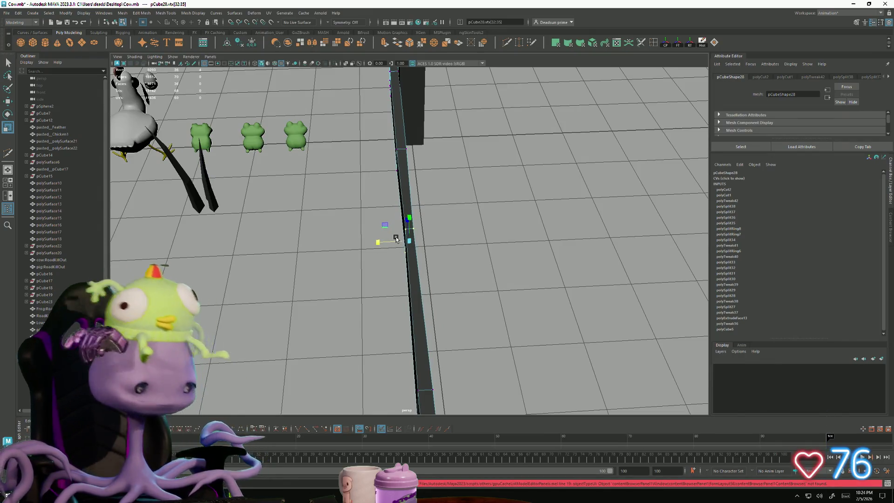
key("space")
key("space")
mouse_move(462, 212)
left_mouse_down("alt")
mouse_move(407, 152)
mouse_move(361, 221)
mouse_move(347, 191)
mouse_move(330, 235)
mouse_move(422, 231)
mouse_move(407, 267)
mouse_move(410, 215)
mouse_move(428, 200)
mouse_move(498, 265)
mouse_move(316, 187)
left_mouse_up("alt")
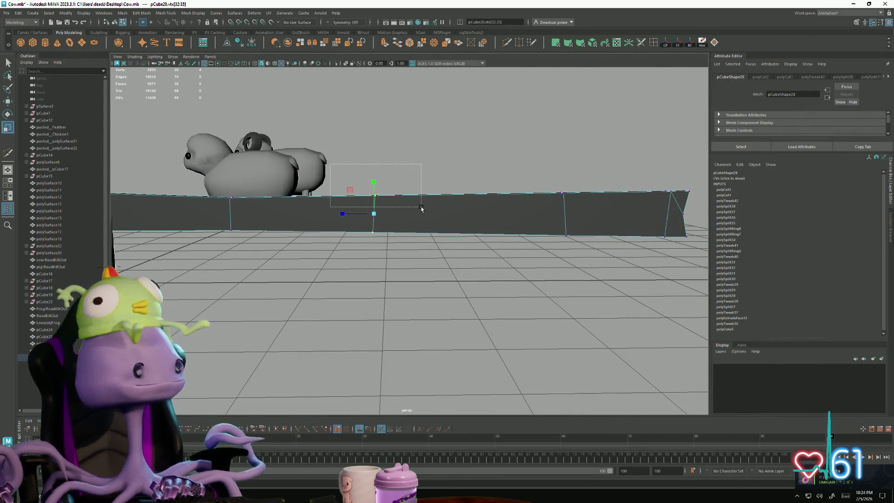
Step: Raise the vertices at the beam's far end slightly
left_click_drag(422, 209, 422, 208)
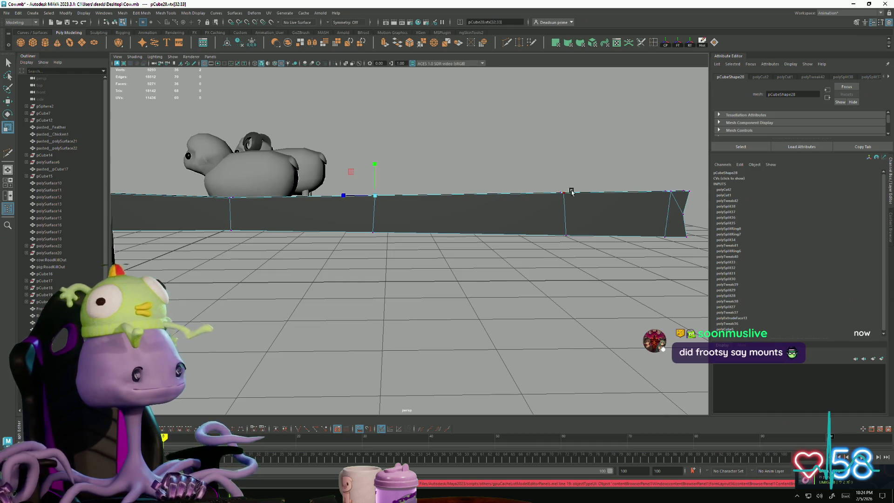
left_click_drag(568, 201, 422, 173, "alt")
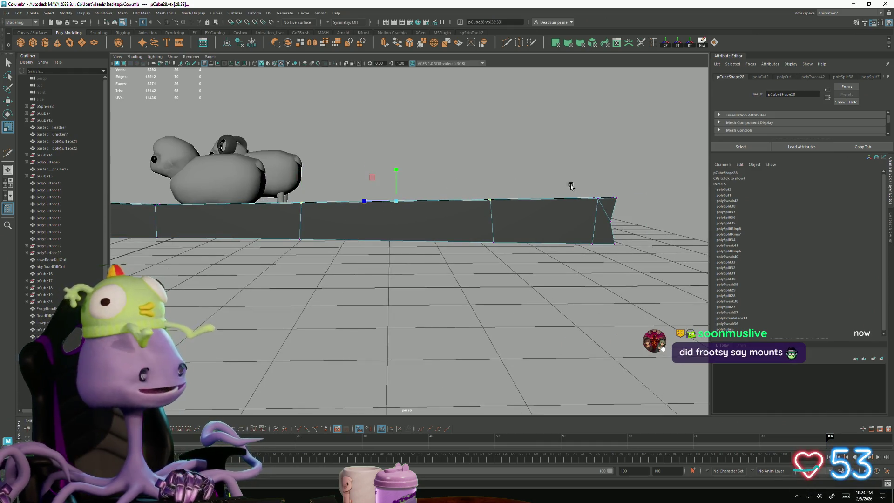
left_click_drag(642, 209, 643, 209)
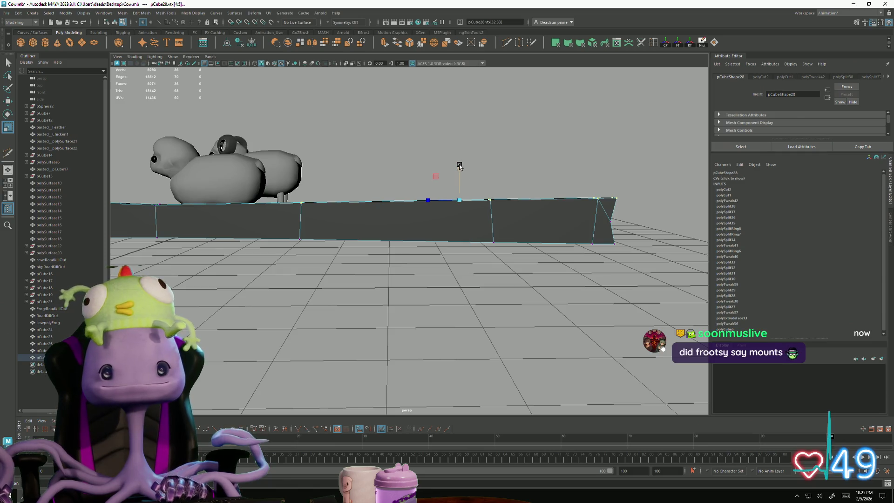
key("w")
left_click_drag(460, 170, 461, 159)
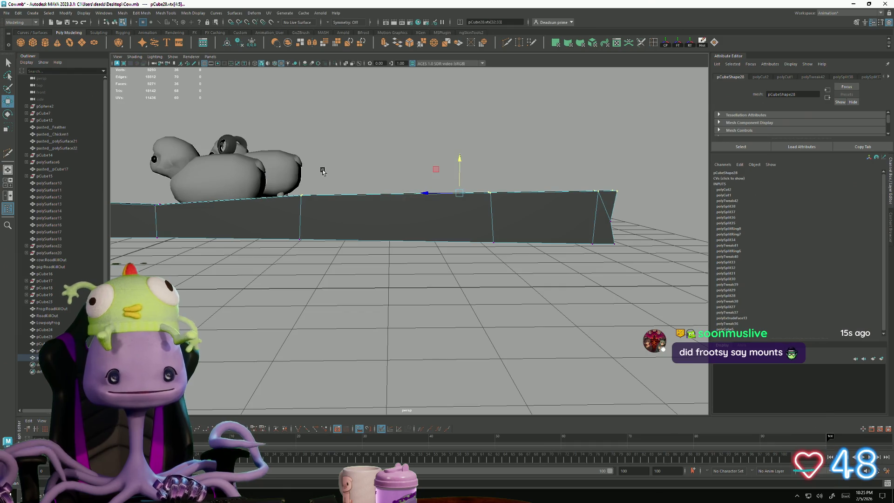
Step: Lower the vertices at another beam corner
left_click_drag(286, 185, 334, 214)
left_click_drag(303, 164, 304, 174)
mouse_move(326, 205)
left_mouse_down("alt")
mouse_move(370, 239)
mouse_move(465, 235)
left_mouse_up("alt")
Step: Clear the vertex selection, pick the end vertex loop, and return the beam to Object Mode
right_click(528, 235)
left_click(494, 242)
mouse_move(493, 242)
left_mouse_down("alt")
mouse_move(509, 276)
mouse_move(405, 221)
left_mouse_up("alt")
right_click_drag(429, 252, 426, 225)
mouse_move(419, 239)
left_mouse_down()
mouse_move(438, 257)
mouse_move(432, 290)
mouse_move(423, 220)
mouse_move(485, 251)
left_mouse_up()
right_click_drag(484, 251, 503, 233)
mouse_move(503, 233)
left_mouse_down("alt")
mouse_move(432, 288)
mouse_move(348, 285)
mouse_move(400, 279)
left_mouse_up("alt")
Step: Reselect the whole fence beam as an object
left_click(416, 272)
left_click(385, 321)
key("ctrl+z")
left_click_drag(377, 320, 427, 286, "alt")
right_click_drag(477, 259, 458, 238)
left_click(472, 268)
Step: Duplicate the beam, flip it 180° on X, and raise it as an upper rail
key("ctrl+d")
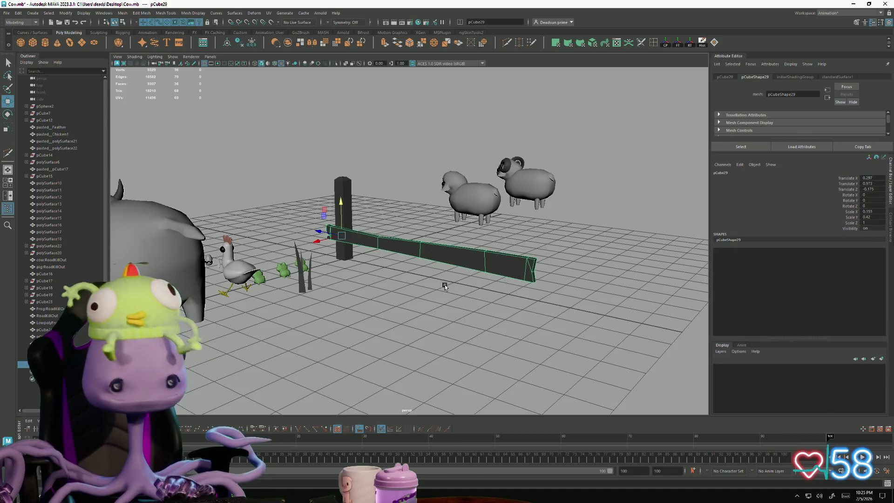
key("e")
left_click_drag(352, 208, 353, 315)
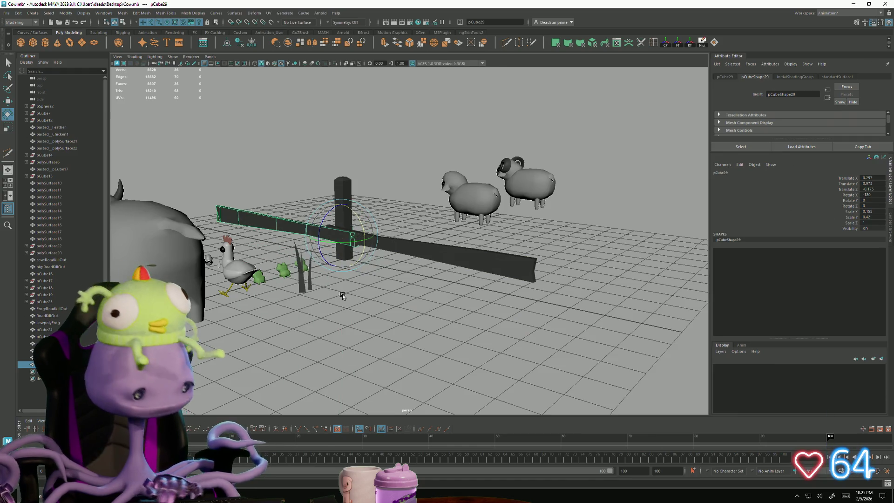
key("w")
mouse_move(340, 203)
left_mouse_down()
mouse_move(339, 160)
mouse_move(338, 171)
left_mouse_up()
mouse_move(316, 204)
left_mouse_down()
mouse_move(470, 243)
mouse_move(438, 255)
mouse_move(488, 269)
mouse_move(440, 270)
mouse_move(441, 279)
mouse_move(415, 284)
mouse_move(374, 272)
mouse_move(404, 289)
mouse_move(311, 218)
mouse_move(303, 300)
left_mouse_up()
Step: Duplicate the fence post
left_click(414, 284)
left_click(311, 219)
key("ctrl+d")
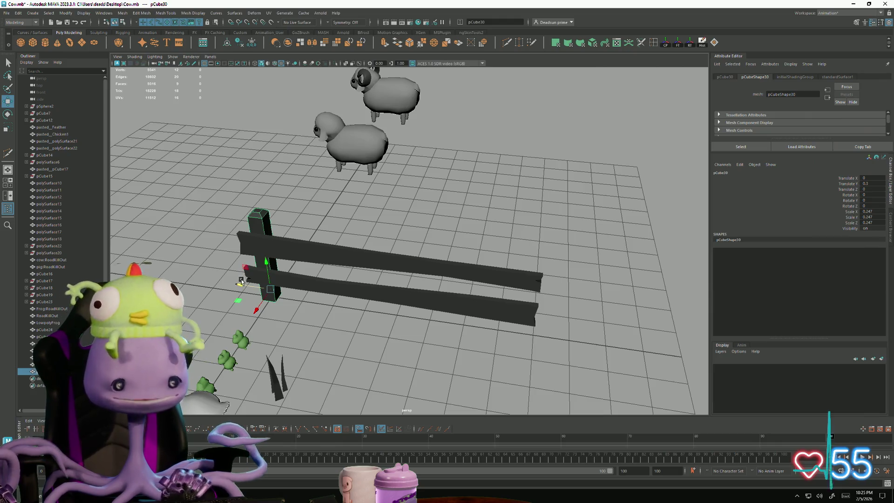
Step: Place the new post at the fence's right end and select both rails
left_click_drag(236, 282, 507, 329)
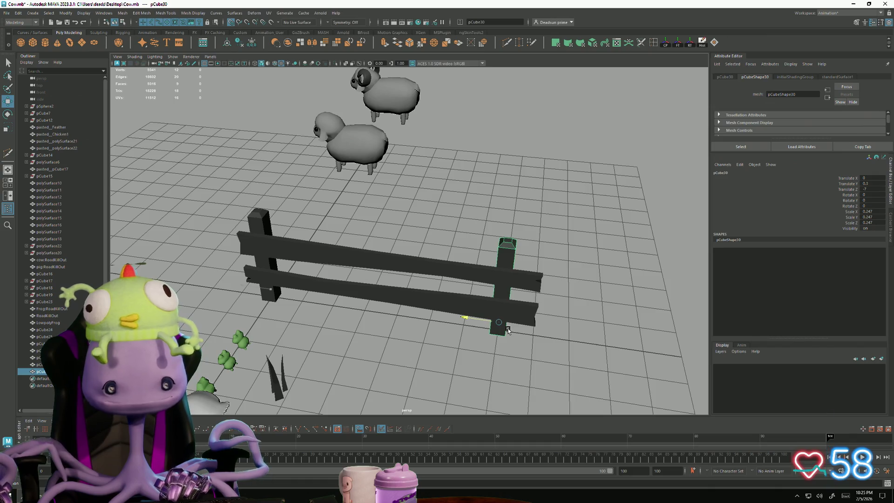
left_click(415, 264)
left_click(403, 302, "shift")
Step: Combine the two rails into one object and nudge it to Translate Z 0.152
left_click(122, 17)
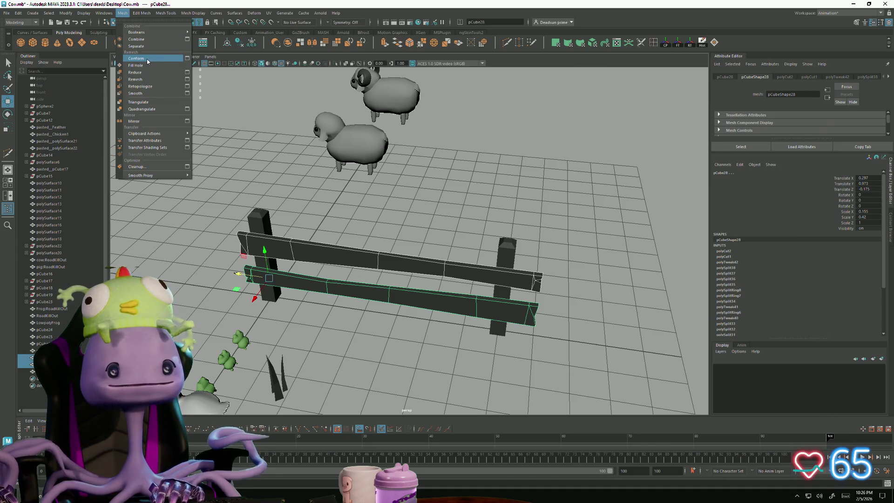
left_click(147, 61)
left_click(123, 13)
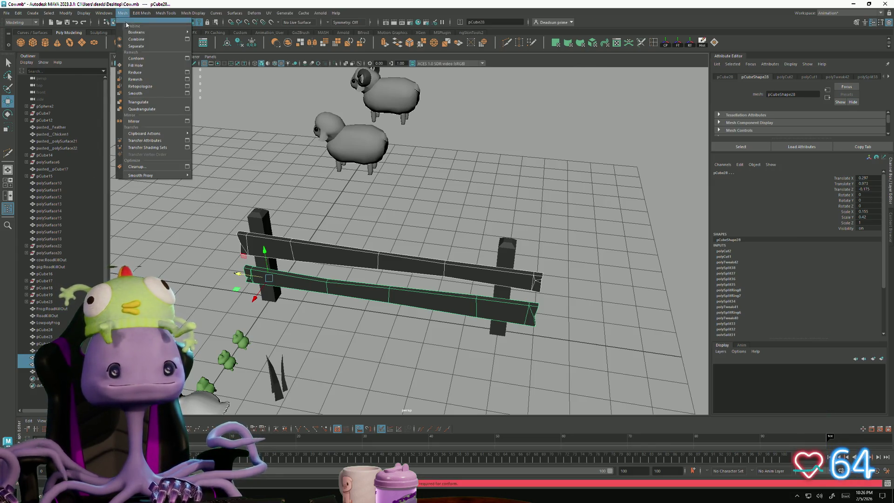
left_click(135, 45)
left_click_drag(368, 281, 389, 305, "alt")
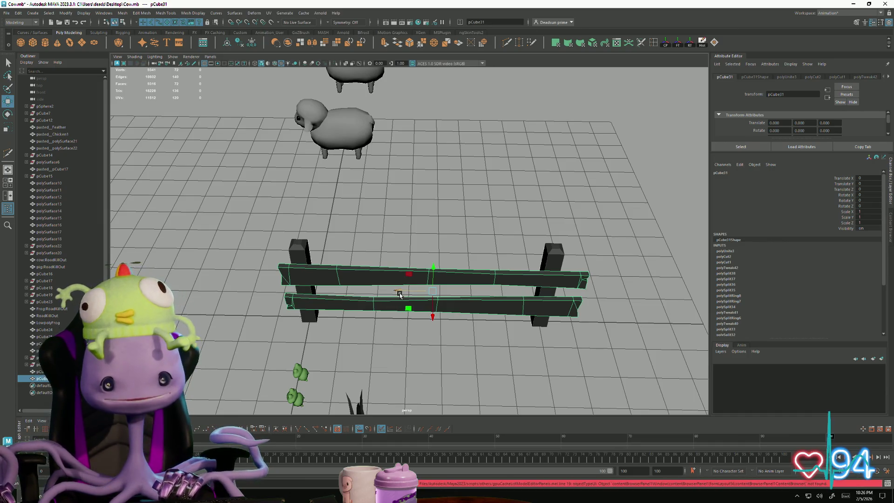
left_click_drag(398, 293, 392, 289)
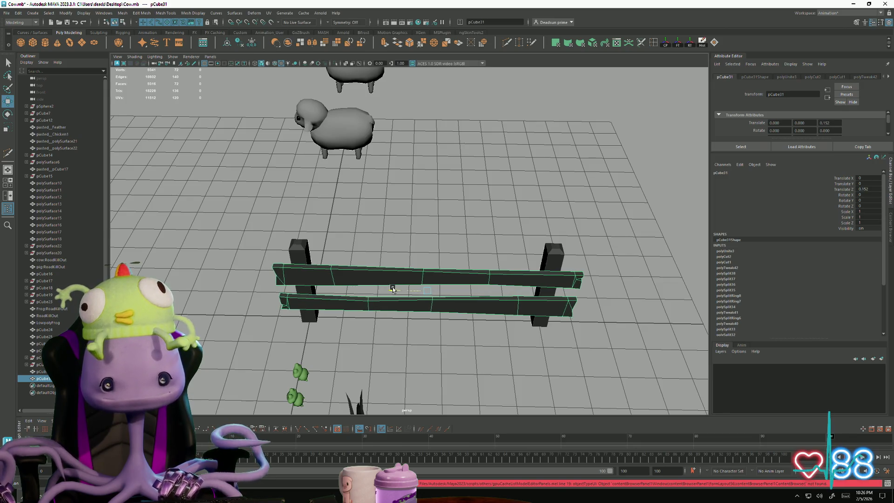
left_click_drag(392, 289, 376, 304, "alt")
mouse_move(315, 297)
left_mouse_down("alt")
mouse_move(310, 288)
mouse_move(311, 315)
left_mouse_up("alt")
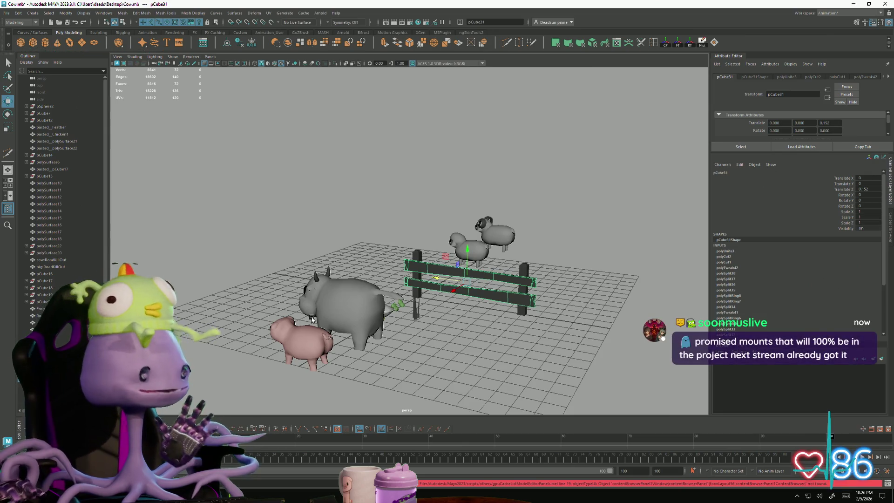
mouse_move(295, 292)
left_mouse_down("alt")
mouse_move(313, 286)
mouse_move(394, 295)
left_mouse_up("alt")
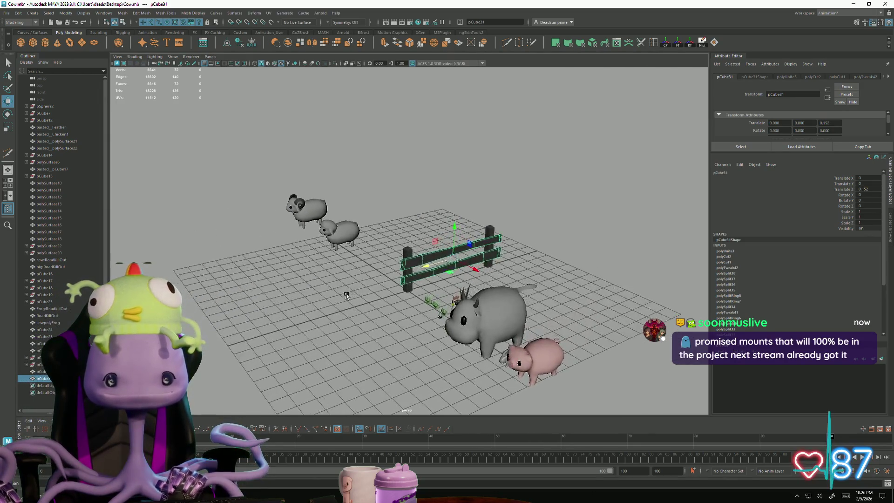
left_click(394, 295)
right_click_drag(394, 295, 452, 336, "alt")
mouse_move(453, 336)
left_mouse_down("alt")
mouse_move(399, 301)
mouse_move(417, 365)
mouse_move(519, 326)
mouse_move(423, 335)
mouse_move(339, 300)
mouse_move(453, 331)
mouse_move(336, 308)
left_mouse_up("alt")
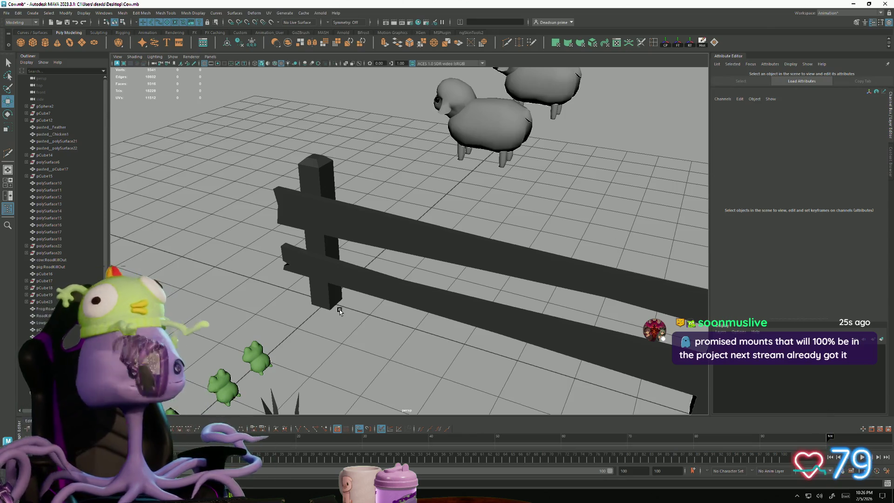
left_click_drag(339, 309, 337, 307, "alt")
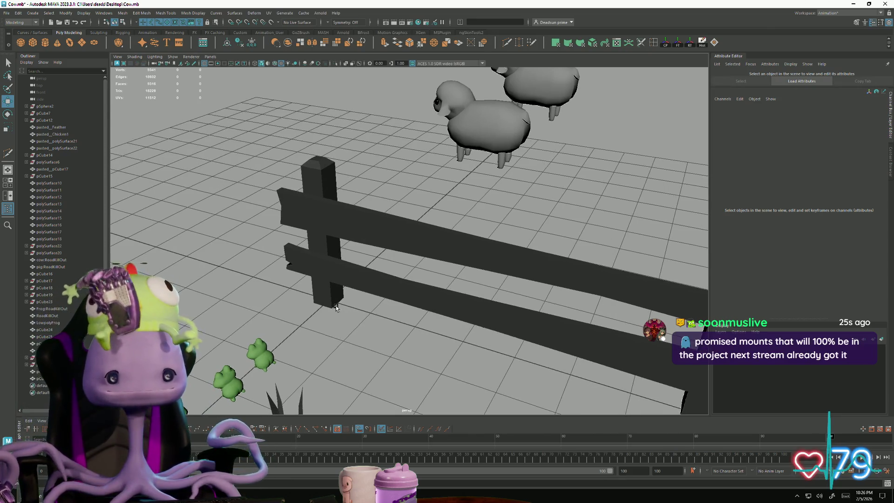
mouse_move(332, 306)
left_mouse_down("alt")
mouse_move(352, 273)
mouse_move(343, 307)
mouse_move(321, 295)
mouse_move(429, 324)
mouse_move(421, 275)
left_mouse_up("alt")
Step: Select groups of rail vertices in vertex mode, checking the fence from several angles
left_click(422, 235)
left_click_drag(433, 242, 409, 236, "alt")
right_click_drag(409, 235, 387, 209)
left_click_drag(384, 240, 396, 199)
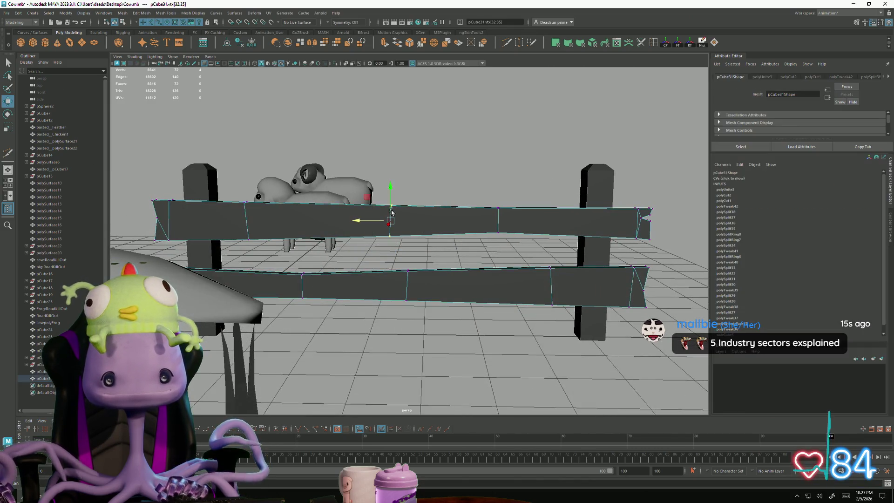
mouse_move(423, 234)
left_mouse_down("alt")
mouse_move(427, 265)
mouse_move(409, 275)
mouse_move(415, 310)
left_mouse_up("alt")
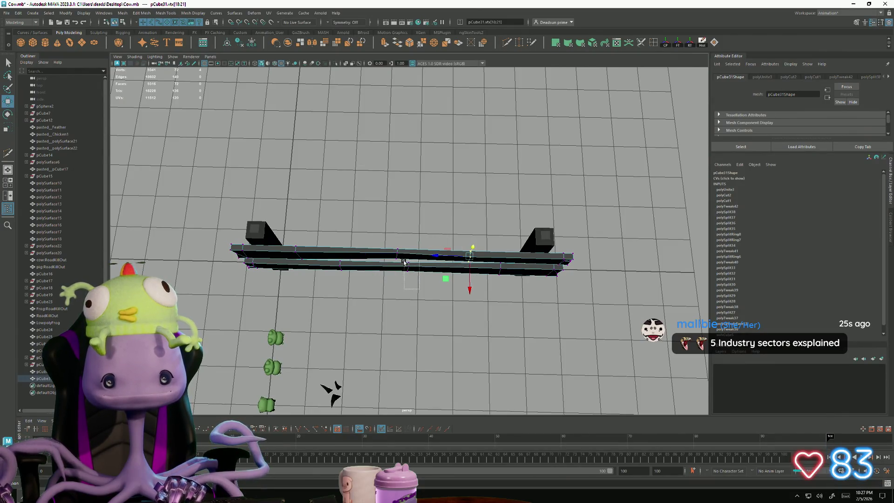
left_click_drag(406, 299, 382, 311, "alt")
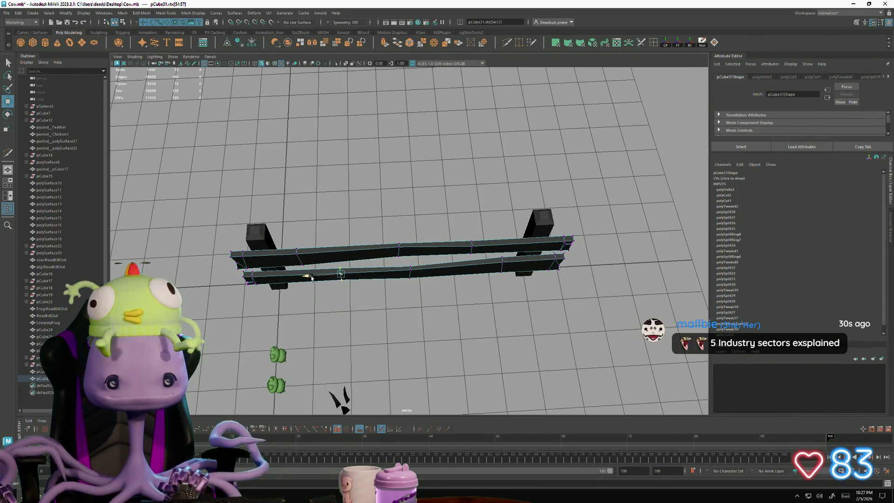
mouse_move(270, 276)
left_mouse_down("alt")
mouse_move(334, 291)
mouse_move(333, 267)
mouse_move(389, 266)
left_mouse_up("alt")
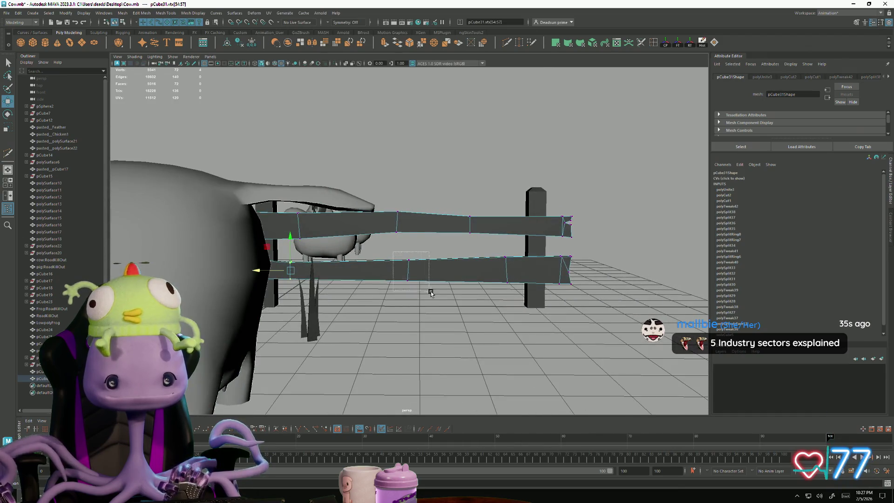
left_click_drag(430, 292, 430, 293)
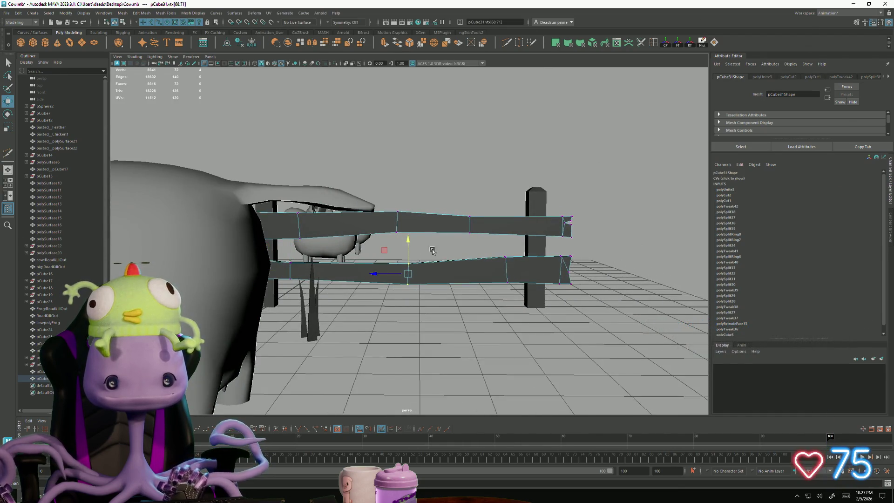
Step: Clear the vertex selection and reselect the whole fence object
scroll(432, 250, "down", 5)
left_click(553, 186)
mouse_move(553, 186)
left_mouse_down("alt")
mouse_move(383, 293)
mouse_move(392, 289)
mouse_move(399, 281)
mouse_move(318, 314)
mouse_move(326, 290)
mouse_move(325, 317)
left_mouse_up("alt")
scroll(382, 293, "down", 6)
mouse_move(326, 317)
right_mouse_down("alt")
mouse_move(645, 311)
mouse_move(365, 311)
mouse_move(479, 263)
right_mouse_up("alt")
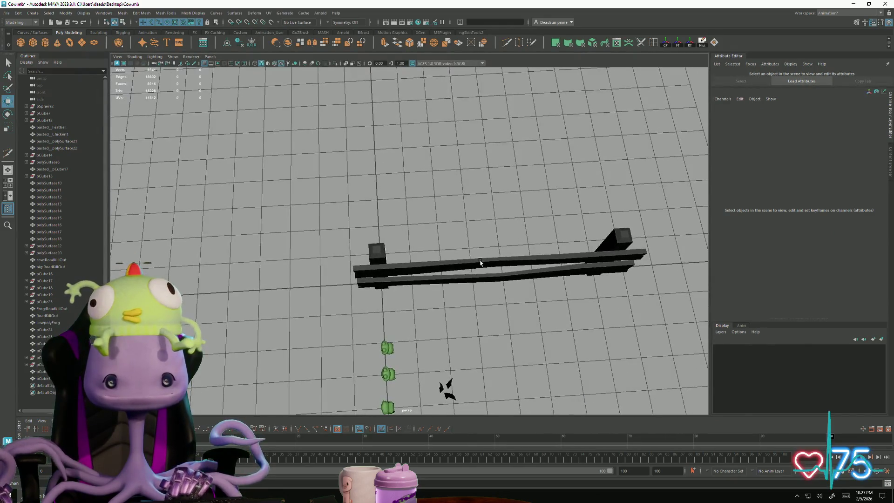
left_click(480, 262)
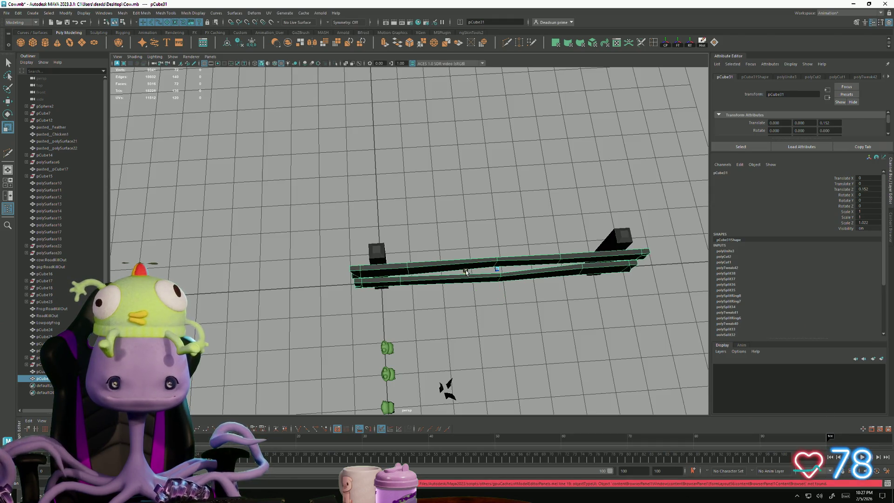
left_click_drag(465, 277, 357, 300, "alt")
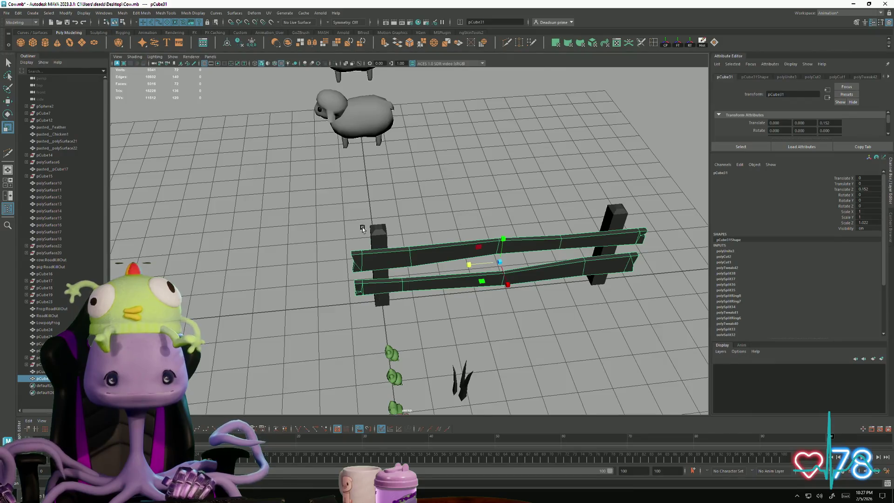
Step: Push a fence post's top vertices sideways so the post leans left
left_click_drag(654, 304, 655, 304)
right_click_drag(655, 305, 579, 309, "alt")
mouse_move(579, 309)
left_mouse_down("alt")
mouse_move(453, 325)
mouse_move(475, 325)
mouse_move(356, 268)
left_mouse_up("alt")
left_click(374, 262)
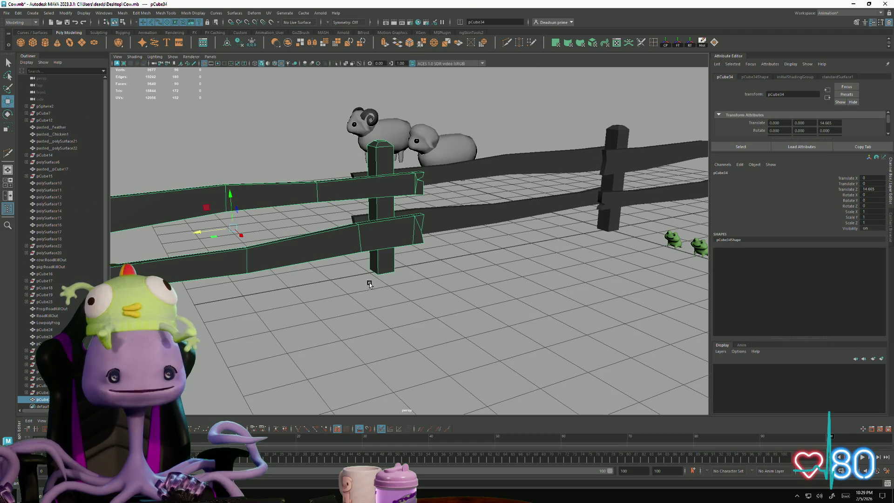
right_click_drag(389, 162, 389, 140)
left_click_drag(337, 122, 384, 145)
middle_click_drag(351, 145, 336, 148)
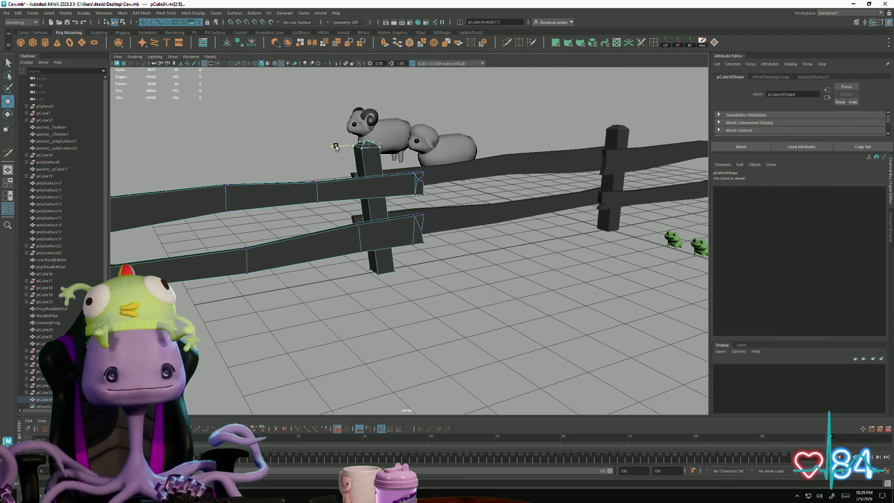
Step: Select the top vertices of the far and near posts, then the whole near post
left_click_drag(417, 192, 669, 165, "alt")
right_click_drag(633, 175, 613, 148)
mouse_move(655, 180)
left_mouse_down()
mouse_move(550, 205)
mouse_move(436, 279)
mouse_move(464, 296)
mouse_move(249, 256)
left_mouse_up()
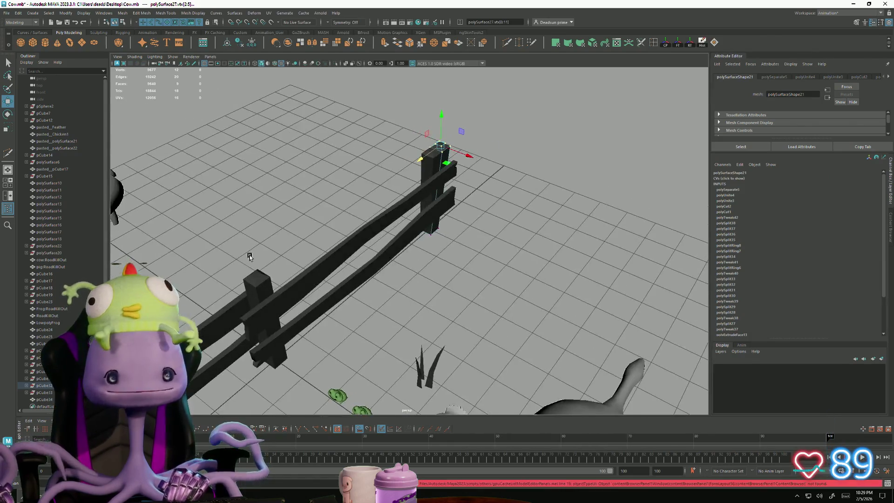
right_click_drag(258, 278, 235, 278)
left_click_drag(235, 261, 269, 297)
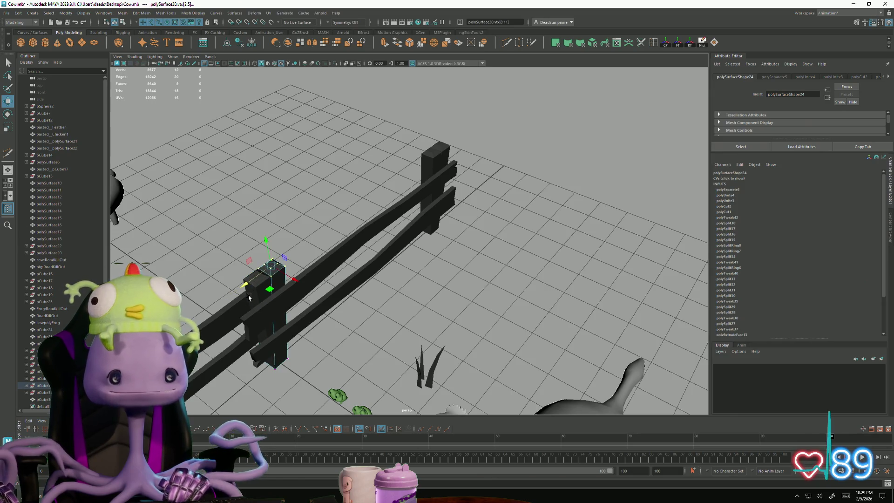
left_click(271, 303)
Step: Delete two stray rails from the fence
scroll(443, 237, "down", 5)
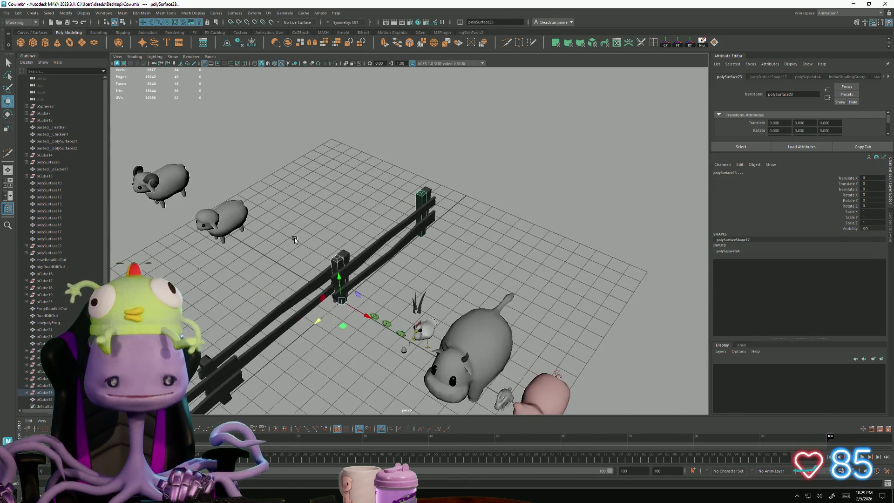
left_click(309, 255)
left_click(372, 270)
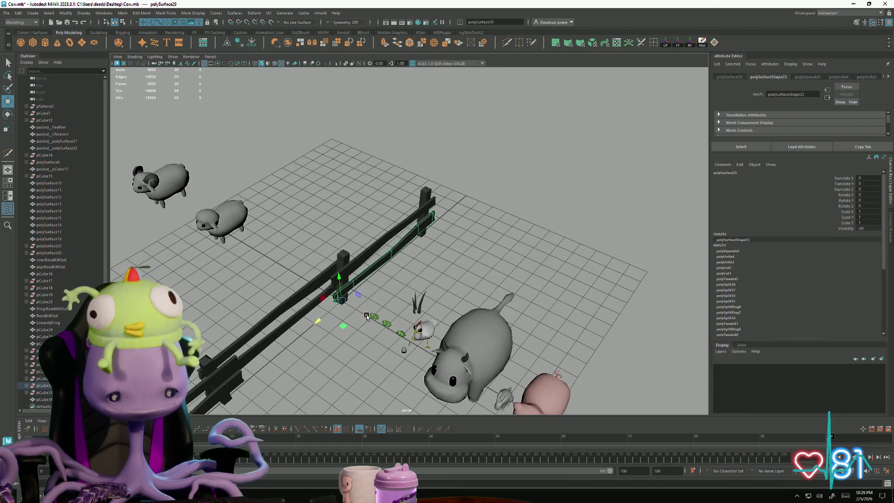
key("Delete")
left_click(360, 271)
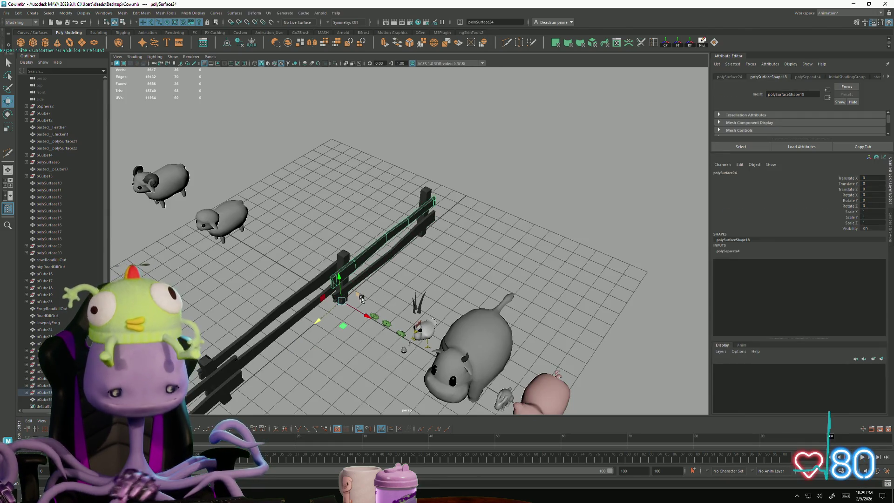
key("Delete")
mouse_move(417, 293)
left_mouse_down("alt")
mouse_move(365, 307)
mouse_move(471, 304)
mouse_move(467, 334)
mouse_move(360, 320)
mouse_move(342, 307)
mouse_move(449, 278)
mouse_move(462, 314)
mouse_move(479, 261)
left_mouse_up("alt")
left_click(466, 184)
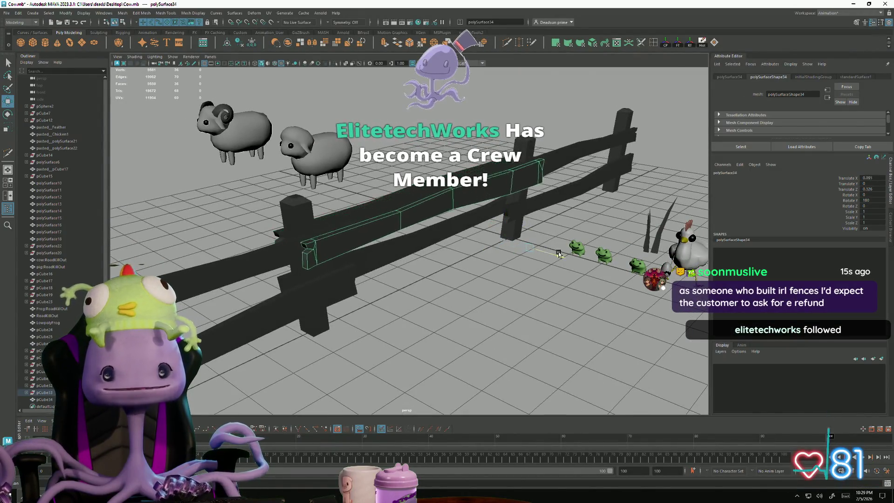
Step: Centre the rail's pivot, tilt it slightly, and lower it to about Translate Y -0.557
mouse_move(556, 265)
left_mouse_down()
mouse_move(512, 274)
mouse_move(539, 278)
left_mouse_up()
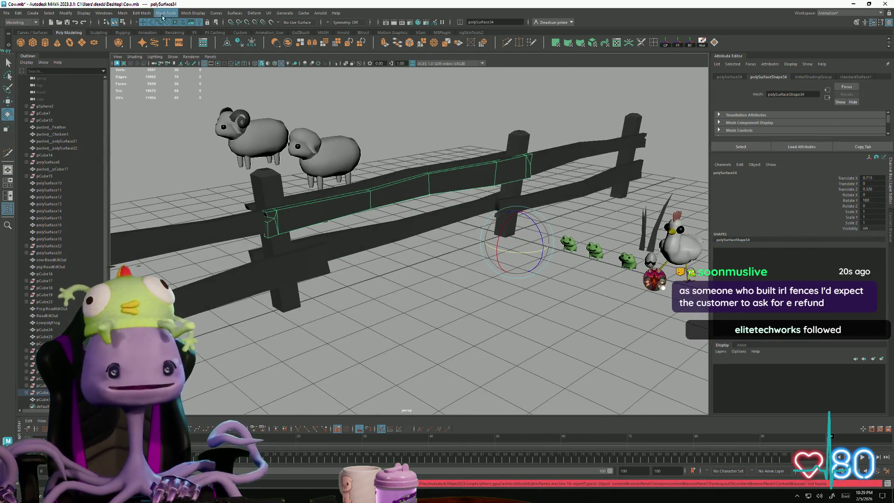
left_click(667, 43)
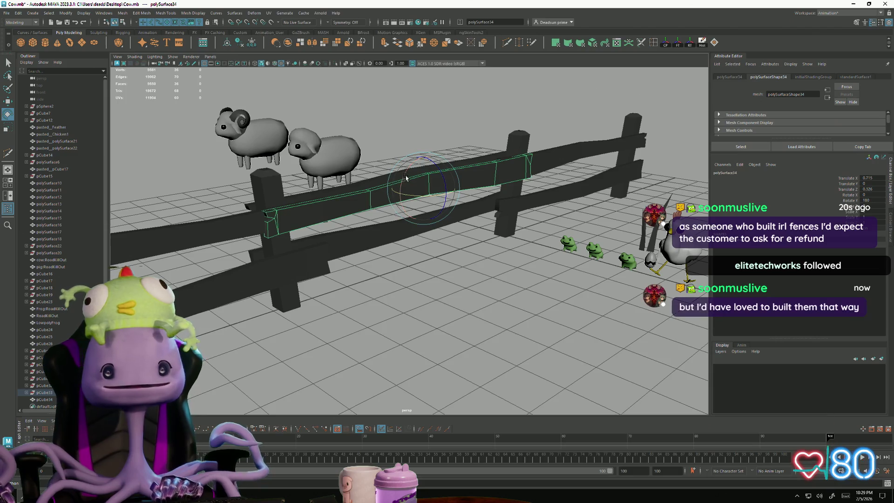
left_click_drag(401, 183, 403, 180)
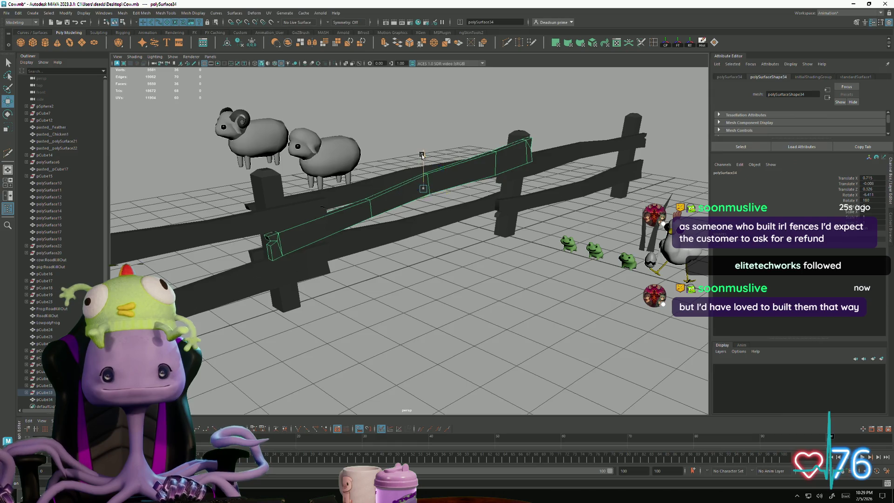
mouse_move(424, 174)
left_mouse_down()
mouse_move(456, 205)
mouse_move(516, 238)
left_mouse_up()
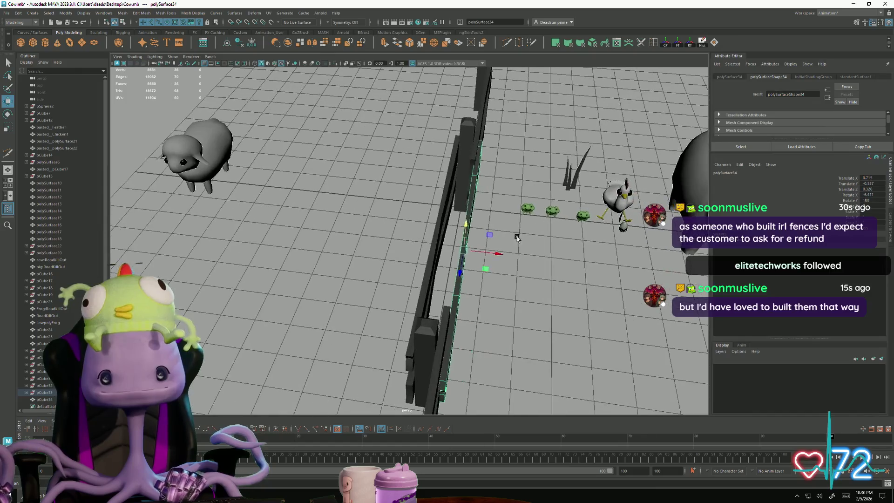
Step: Deselect and orbit around the fence and animals to review the scene
left_click(433, 246)
mouse_move(433, 246)
left_mouse_down("alt")
mouse_move(465, 249)
mouse_move(441, 251)
left_mouse_up("alt")
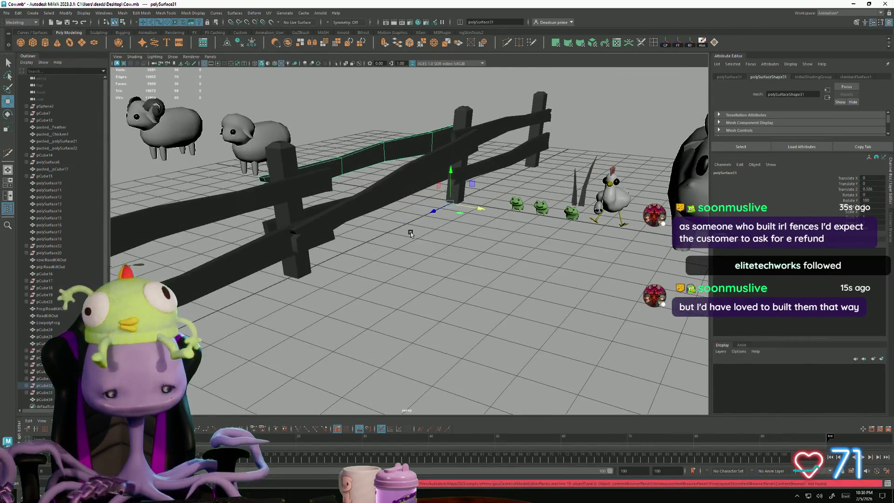
left_click(410, 233)
key("space")
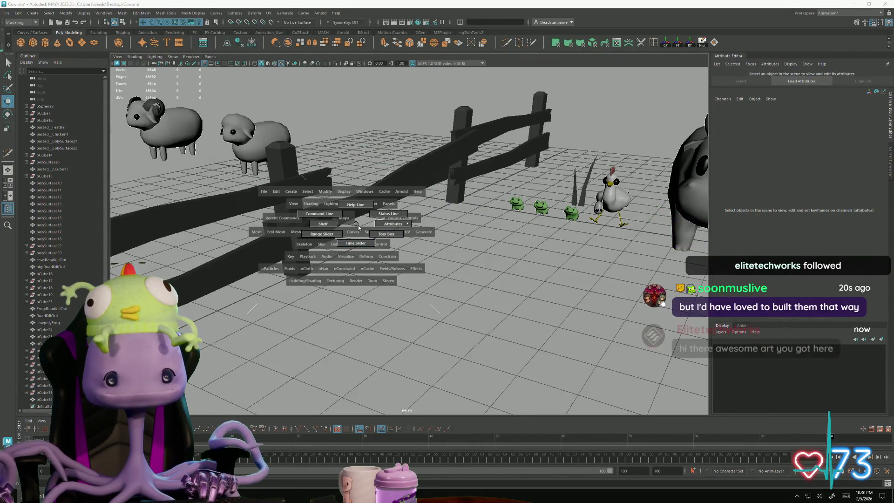
mouse_move(409, 244)
left_mouse_down("alt")
mouse_move(367, 279)
mouse_move(321, 279)
mouse_move(300, 251)
mouse_move(303, 221)
mouse_move(312, 252)
mouse_move(355, 285)
left_mouse_up("alt")
mouse_move(421, 275)
left_mouse_down("alt")
mouse_move(375, 254)
mouse_move(367, 261)
mouse_move(298, 239)
mouse_move(272, 253)
mouse_move(343, 300)
mouse_move(419, 307)
mouse_move(451, 323)
mouse_move(427, 326)
mouse_move(401, 295)
mouse_move(369, 285)
mouse_move(299, 293)
left_mouse_up("alt")
left_click(297, 241)
left_click(272, 252)
mouse_move(299, 293)
right_mouse_down("alt")
mouse_move(382, 333)
mouse_move(361, 329)
mouse_move(389, 357)
mouse_move(380, 356)
right_mouse_up("alt")
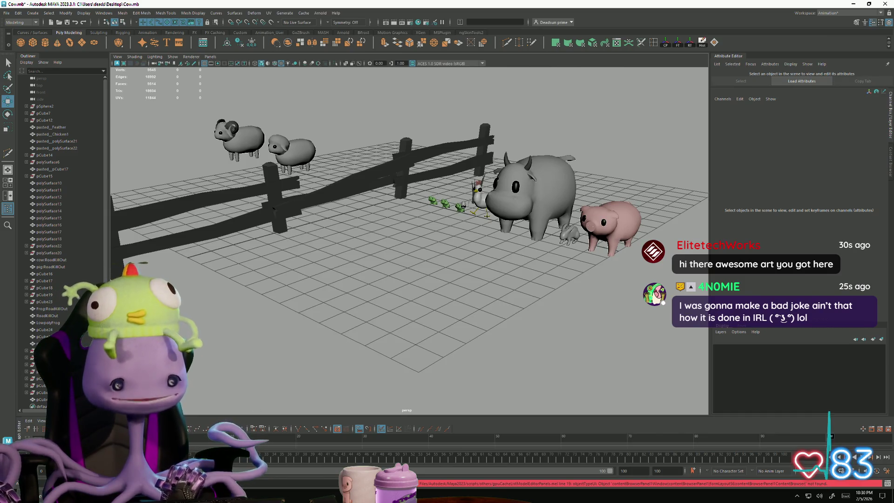
key("alt+Tab")
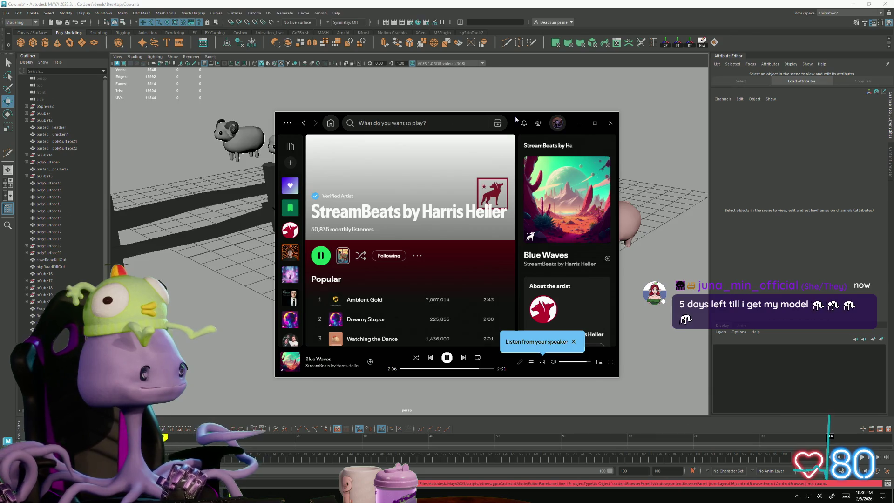
left_click_drag(515, 120, 508, 127)
key("alt+Tab")
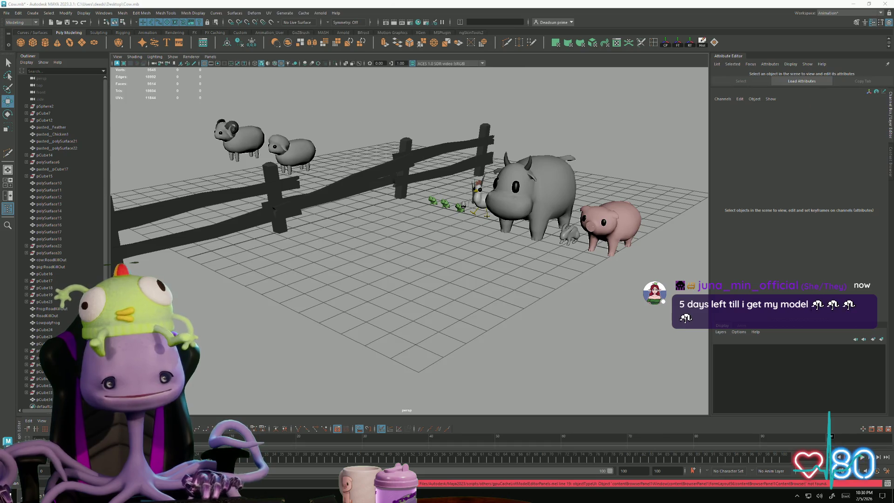
mouse_move(373, 168)
left_mouse_down("alt")
mouse_move(525, 230)
mouse_move(371, 230)
mouse_move(419, 267)
left_mouse_up("alt")
right_click_drag(419, 267, 523, 298, "alt")
mouse_move(523, 298)
left_mouse_down("alt")
mouse_move(459, 291)
mouse_move(409, 303)
mouse_move(419, 299)
mouse_move(369, 281)
mouse_move(379, 303)
mouse_move(370, 302)
left_mouse_up("alt")
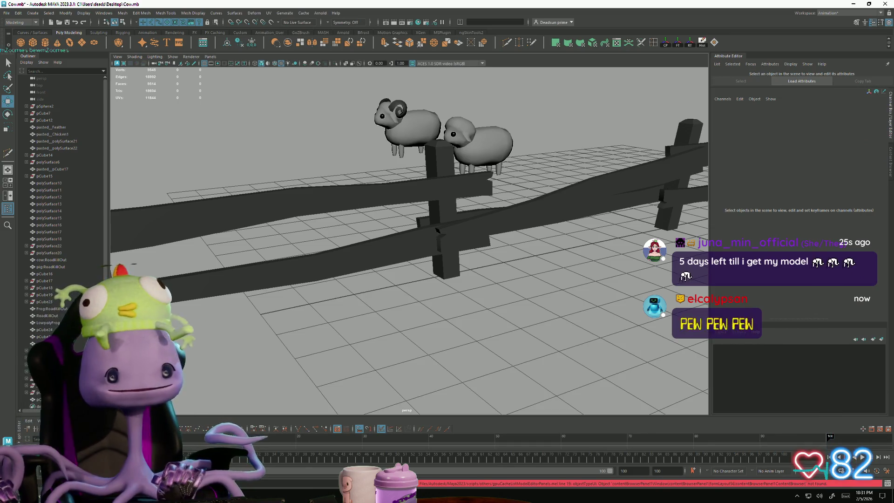
left_click_drag(394, 262, 443, 177, "alt")
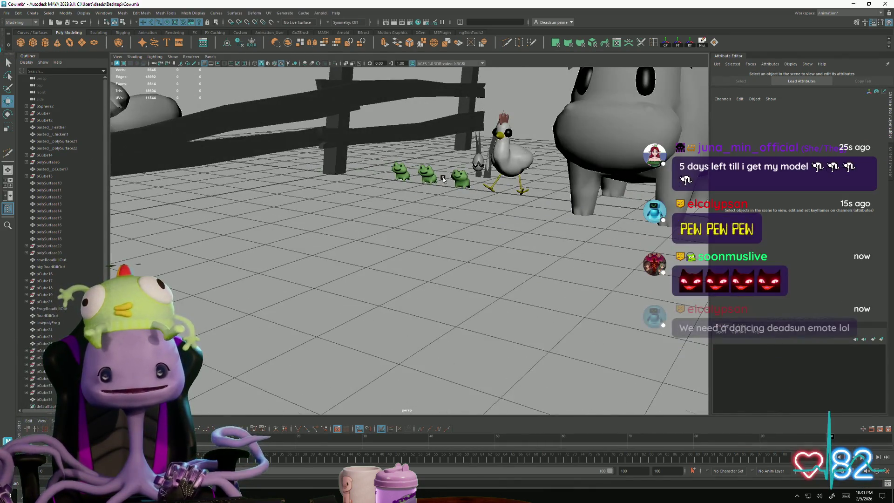
left_click(458, 183)
key("f")
left_click(358, 345)
mouse_move(359, 344)
left_mouse_down("alt")
mouse_move(351, 344)
mouse_move(365, 325)
mouse_move(399, 314)
mouse_move(351, 313)
mouse_move(375, 309)
mouse_move(462, 351)
mouse_move(479, 326)
mouse_move(409, 355)
mouse_move(420, 170)
mouse_move(414, 268)
mouse_move(331, 343)
mouse_move(280, 339)
mouse_move(366, 317)
mouse_move(366, 331)
mouse_move(375, 326)
left_mouse_up("alt")
left_click(414, 268)
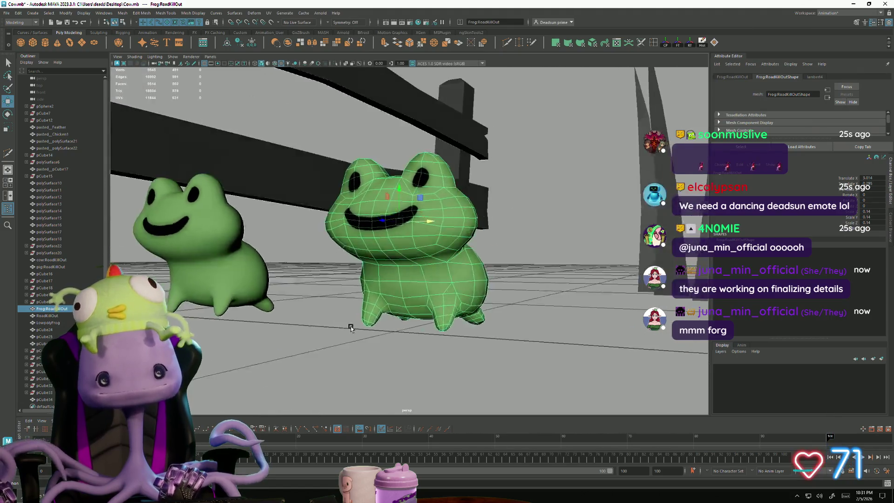
mouse_move(334, 336)
left_mouse_down("alt")
mouse_move(319, 339)
mouse_move(365, 343)
left_mouse_up("alt")
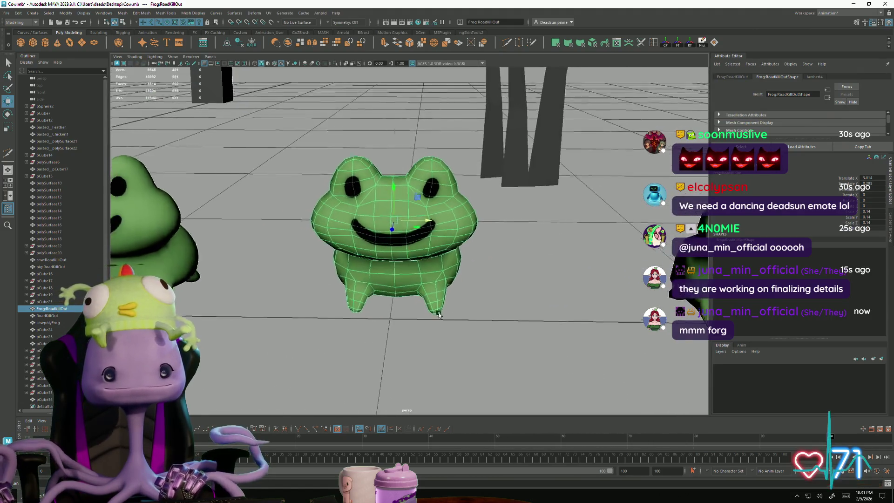
left_click(483, 342)
left_click_drag(482, 342, 363, 356, "alt")
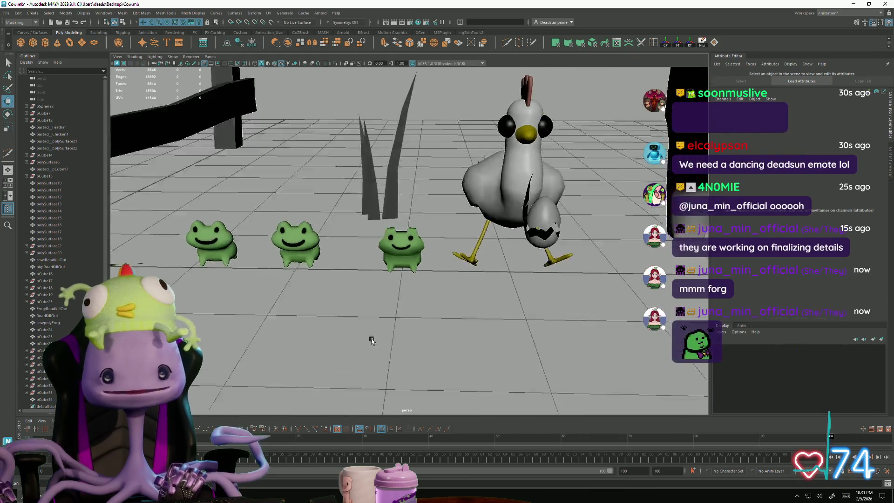
left_click_drag(414, 341, 420, 343, "alt")
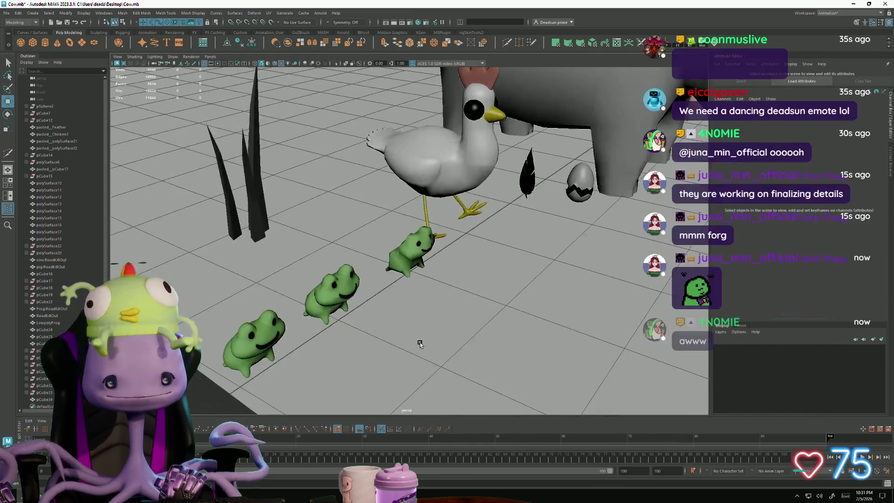
mouse_move(377, 329)
left_mouse_down("alt")
mouse_move(433, 351)
mouse_move(411, 355)
mouse_move(307, 326)
mouse_move(424, 335)
mouse_move(330, 319)
mouse_move(427, 343)
mouse_move(382, 321)
mouse_move(314, 315)
mouse_move(337, 323)
mouse_move(341, 303)
mouse_move(355, 319)
mouse_move(335, 311)
mouse_move(339, 351)
mouse_move(410, 321)
mouse_move(439, 294)
mouse_move(461, 294)
mouse_move(453, 302)
mouse_move(342, 278)
mouse_move(434, 335)
mouse_move(460, 328)
left_mouse_up("alt")
right_click_drag(460, 328, 472, 307, "alt")
Step: Nudge the vertices at one end of the slanted fence rail slightly along X
left_click(333, 239)
mouse_move(333, 240)
left_mouse_down("alt")
mouse_move(353, 285)
mouse_move(409, 311)
mouse_move(396, 253)
mouse_move(420, 249)
left_mouse_up("alt")
right_click_drag(421, 249, 440, 266)
left_click_drag(485, 329, 485, 330)
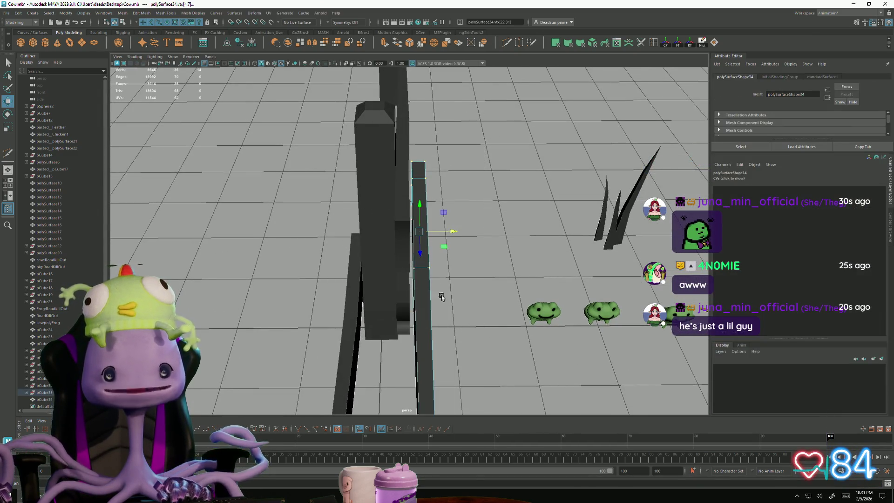
left_click_drag(453, 232, 449, 230)
Step: Switch to edge mode, select two edges along the rail and open Edit Mesh
mouse_move(458, 269)
left_mouse_down("alt")
mouse_move(442, 325)
mouse_move(466, 298)
left_mouse_up("alt")
mouse_move(505, 230)
left_mouse_down("alt")
mouse_move(465, 260)
mouse_move(393, 269)
mouse_move(413, 268)
left_mouse_up("alt")
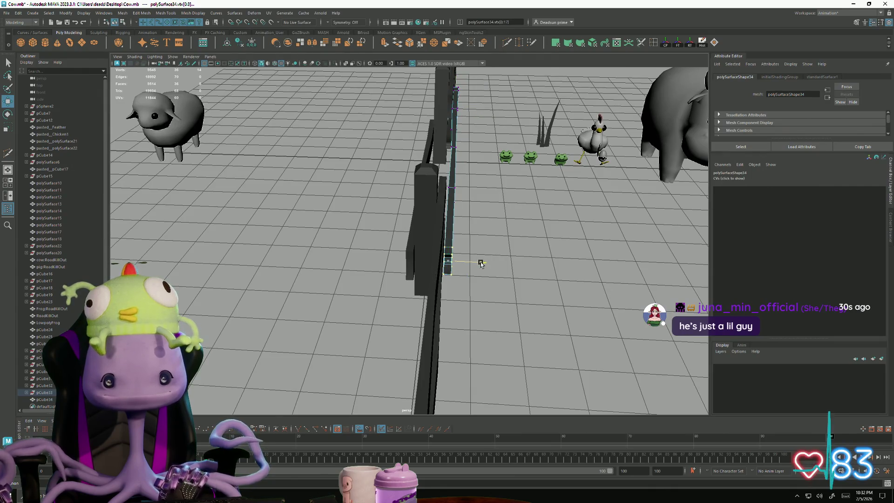
mouse_move(480, 263)
left_mouse_down("alt")
mouse_move(438, 309)
mouse_move(347, 322)
mouse_move(337, 280)
mouse_move(395, 291)
mouse_move(442, 263)
mouse_move(447, 176)
left_mouse_up("alt")
mouse_move(458, 246)
left_mouse_down("alt")
mouse_move(471, 269)
mouse_move(421, 329)
mouse_move(397, 336)
mouse_move(387, 299)
mouse_move(368, 296)
mouse_move(406, 304)
mouse_move(428, 215)
left_mouse_up("alt")
scroll(360, 294, "up", 5)
scroll(361, 293, "down", 3)
right_click(427, 214)
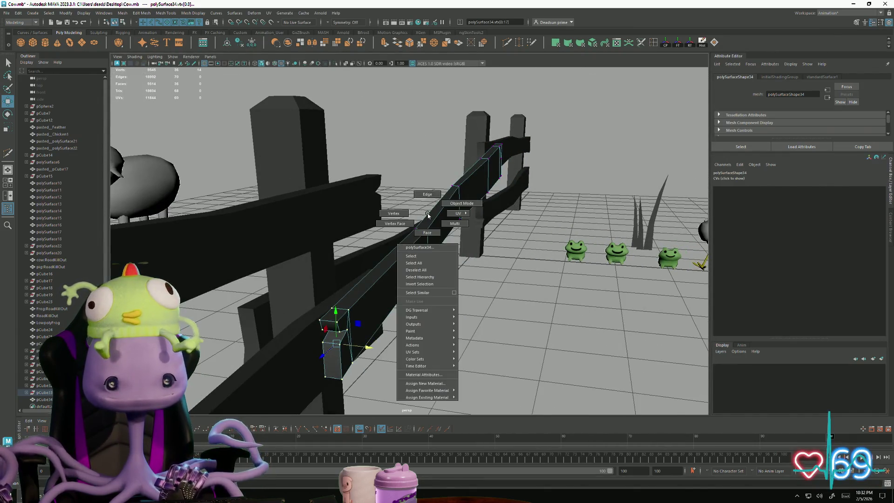
right_click_drag(427, 216, 426, 195)
left_click(444, 200)
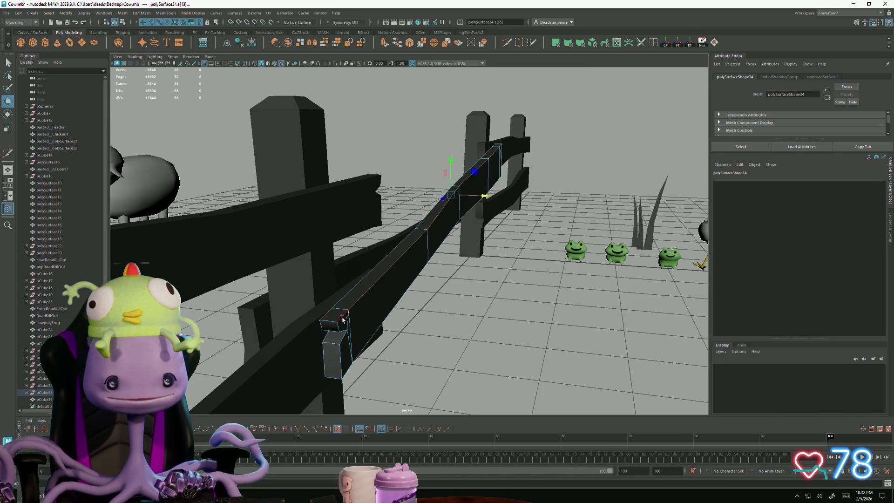
mouse_move(584, 247)
left_mouse_down("alt")
mouse_move(466, 320)
mouse_move(435, 323)
mouse_move(465, 329)
left_mouse_up("alt")
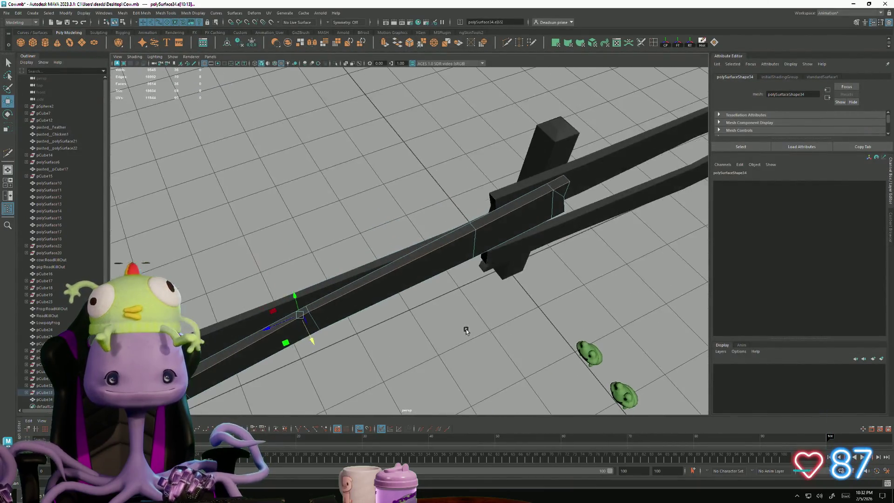
left_click(406, 258, "shift")
mouse_move(407, 257)
left_mouse_down("alt")
mouse_move(371, 319)
mouse_move(410, 299)
left_mouse_up("alt")
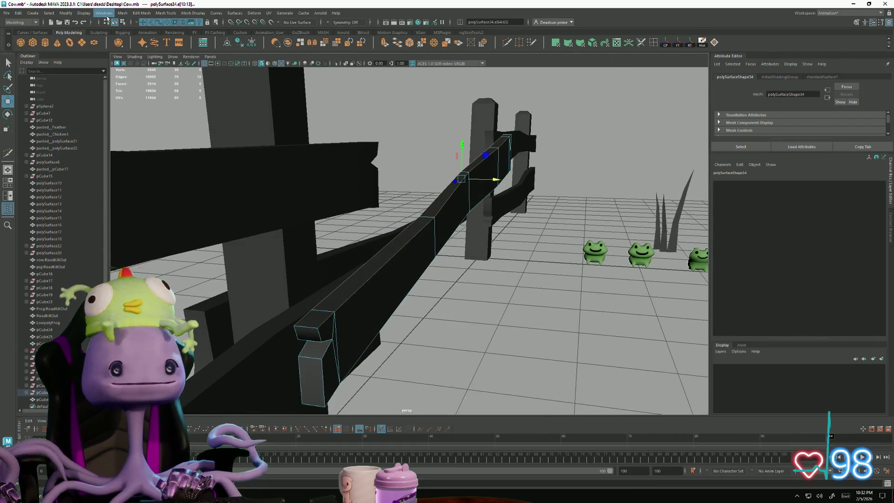
left_click(124, 15)
Step: Bevel the selected rail edges with a narrow 0.021 offset, reapplying after an undo
mouse_move(142, 14)
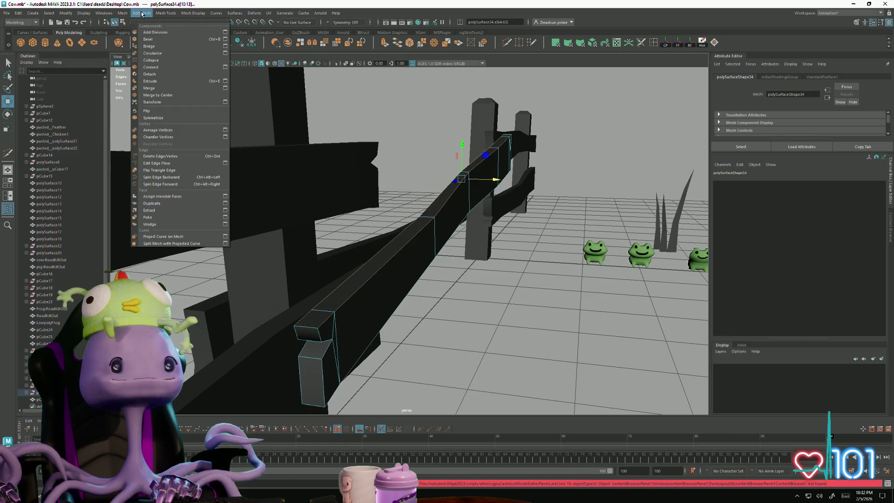
left_click(225, 40)
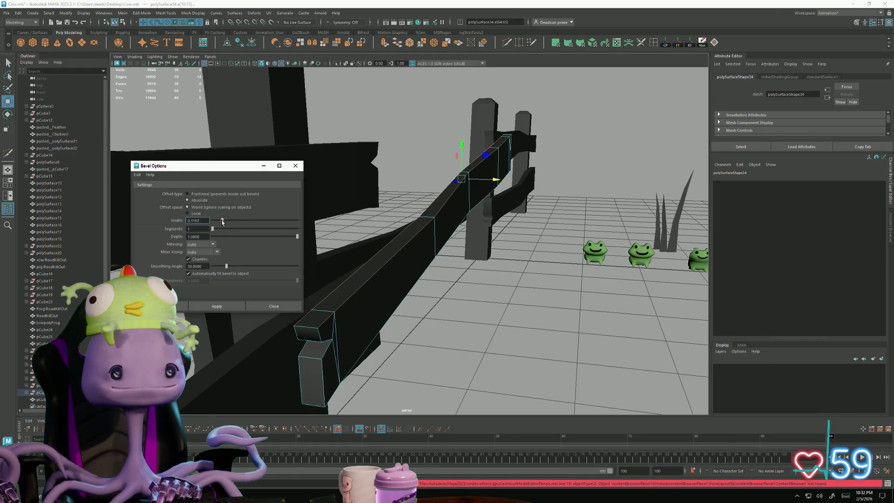
left_click(217, 306)
mouse_move(409, 298)
left_mouse_down("alt")
mouse_move(425, 296)
mouse_move(415, 273)
mouse_move(422, 289)
left_mouse_up("alt")
key("ctrl+z")
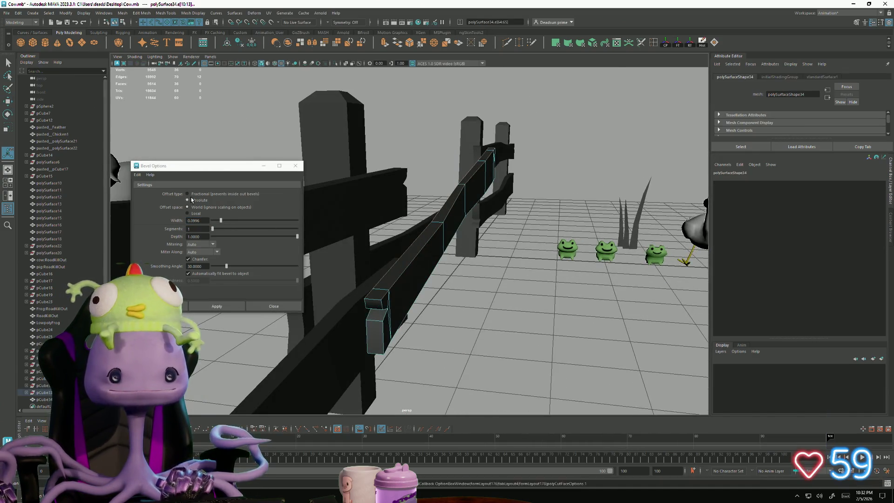
left_click(217, 306)
mouse_move(468, 314)
left_mouse_down("alt")
mouse_move(429, 323)
mouse_move(433, 284)
mouse_move(467, 256)
left_mouse_up("alt")
Step: Return to object mode, clear the selection and close Bevel Options
key("F8")
left_click(446, 185)
mouse_move(446, 185)
left_mouse_down("alt")
mouse_move(454, 279)
mouse_move(419, 274)
mouse_move(461, 272)
left_mouse_up("alt")
mouse_move(461, 273)
middle_mouse_down("alt")
mouse_move(482, 270)
mouse_move(461, 263)
middle_mouse_up("alt")
left_click(457, 261)
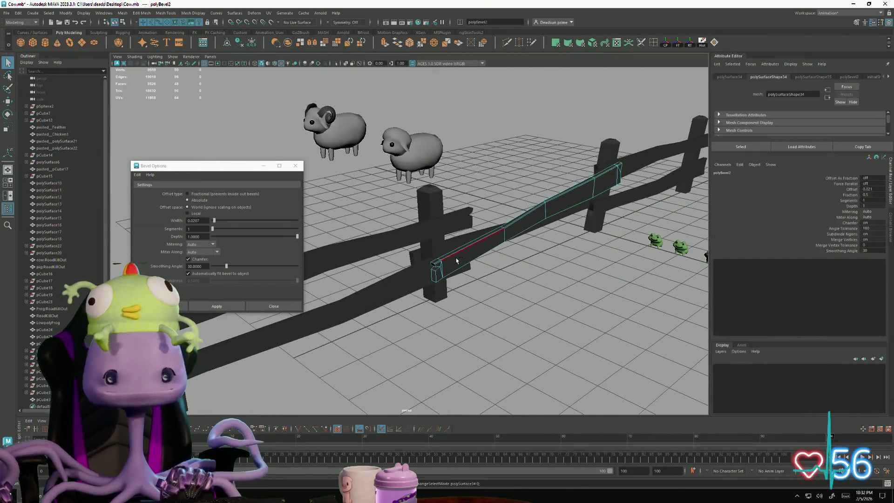
scroll(466, 261, "down", 3)
scroll(432, 242, "up", 8)
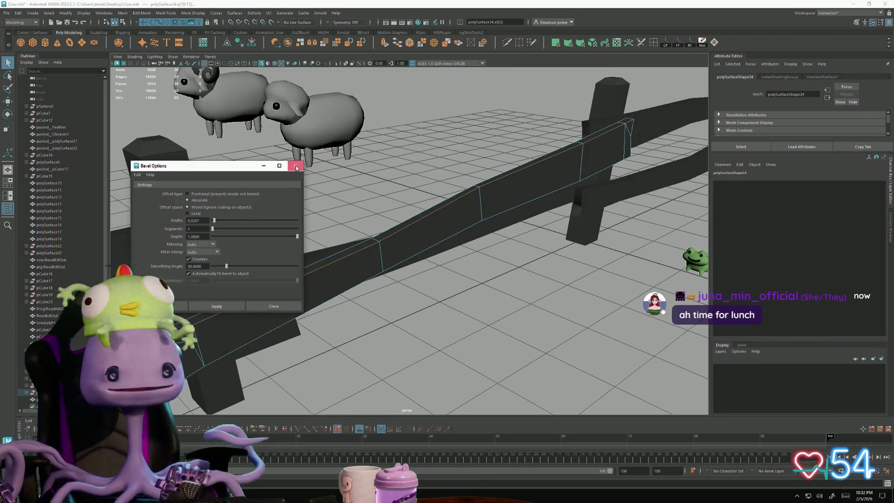
left_click(296, 166)
mouse_move(296, 177)
left_mouse_down("alt")
mouse_move(285, 242)
mouse_move(300, 245)
left_mouse_up("alt")
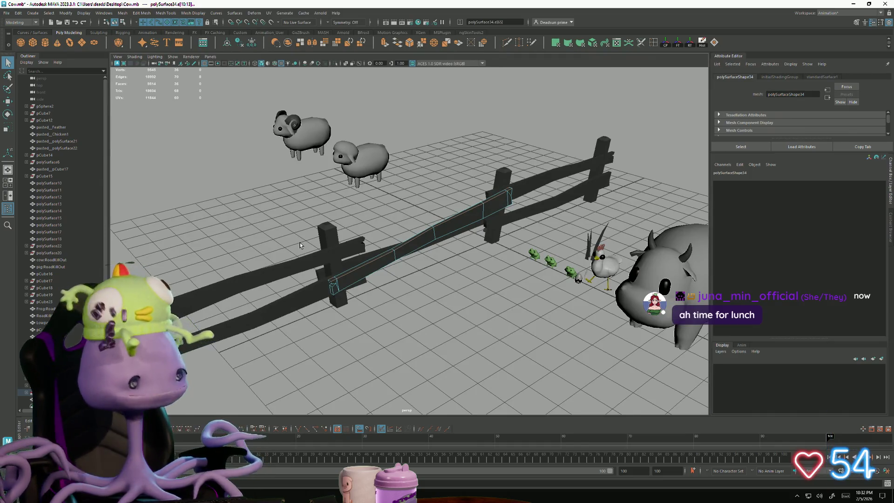
Step: Combine the selected fence pieces into one mesh with Mesh > Combine
mouse_move(381, 198)
left_mouse_down("alt")
mouse_move(374, 215)
mouse_move(362, 196)
mouse_move(429, 253)
mouse_move(320, 235)
mouse_move(338, 211)
mouse_move(340, 192)
mouse_move(326, 196)
left_mouse_up("alt")
right_click_drag(326, 196, 293, 195)
left_click_drag(313, 196, 339, 201, "alt")
mouse_move(416, 202)
left_mouse_down("alt")
mouse_move(367, 177)
mouse_move(387, 198)
left_mouse_up("alt")
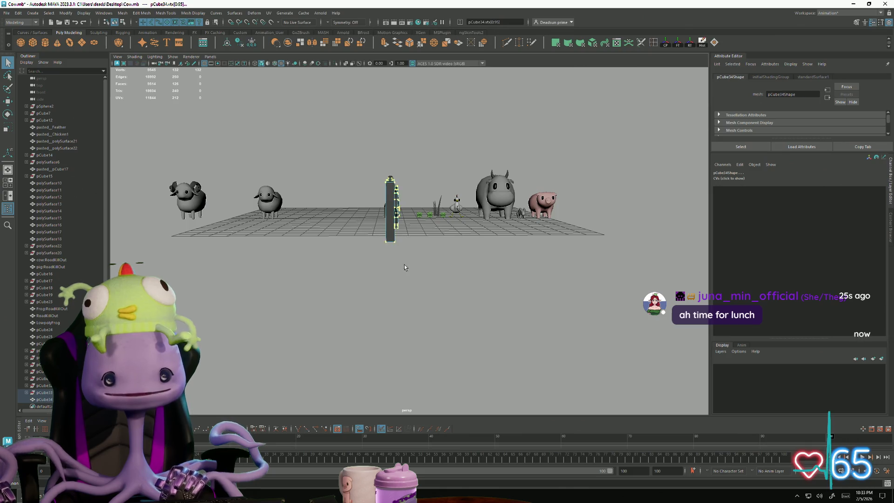
left_click_drag(404, 265, 338, 144, "alt")
left_click(123, 13)
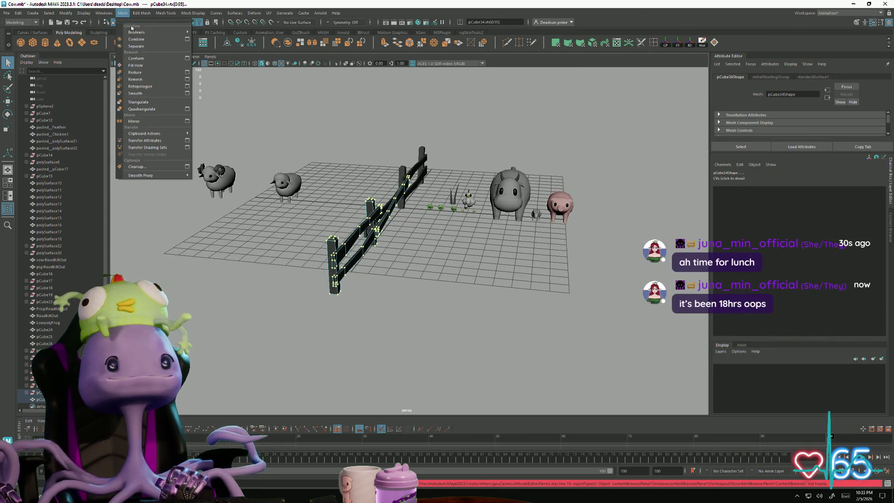
left_click(139, 40)
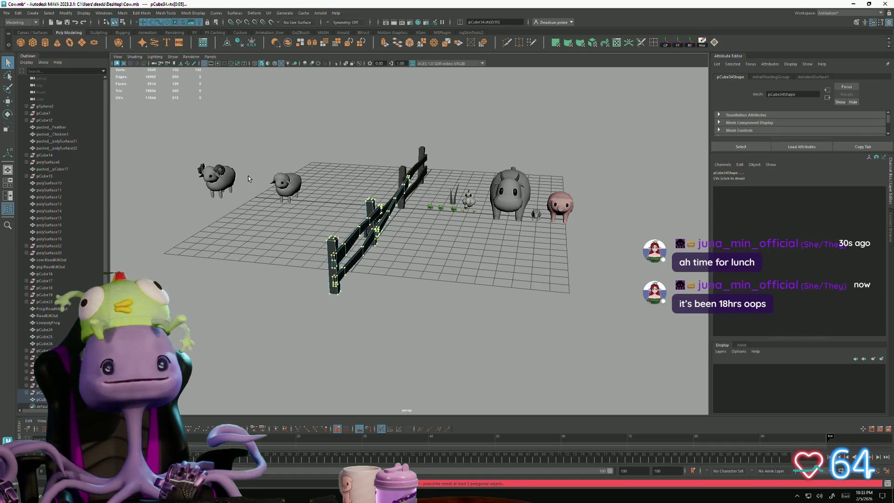
Step: Reselect the fence pieces together and combine them again
left_click(353, 167)
mouse_move(354, 167)
left_mouse_down("alt")
mouse_move(334, 135)
mouse_move(412, 275)
left_mouse_up("alt")
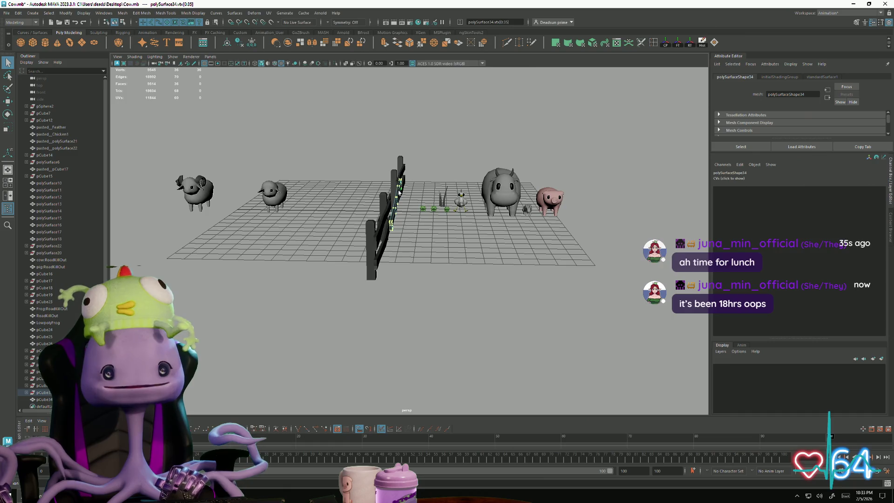
left_click(363, 163)
left_click_drag(363, 163, 348, 151, "alt")
left_click_drag(406, 287, 389, 272)
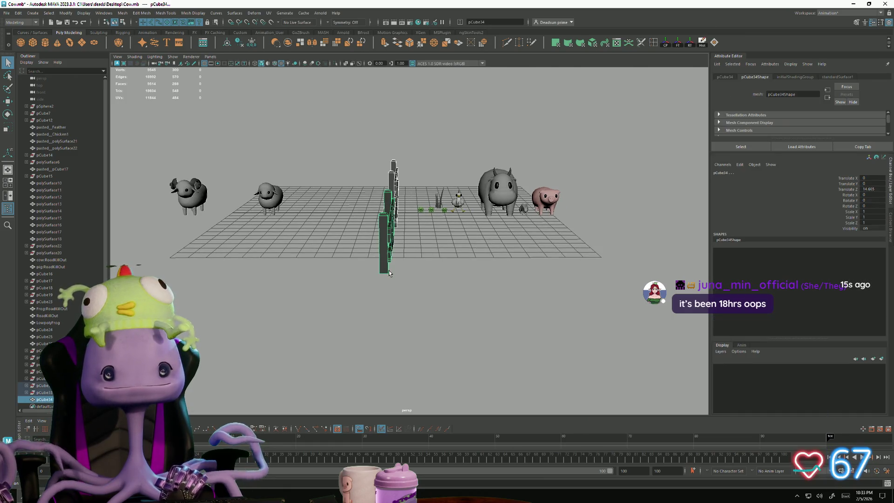
left_click(122, 13)
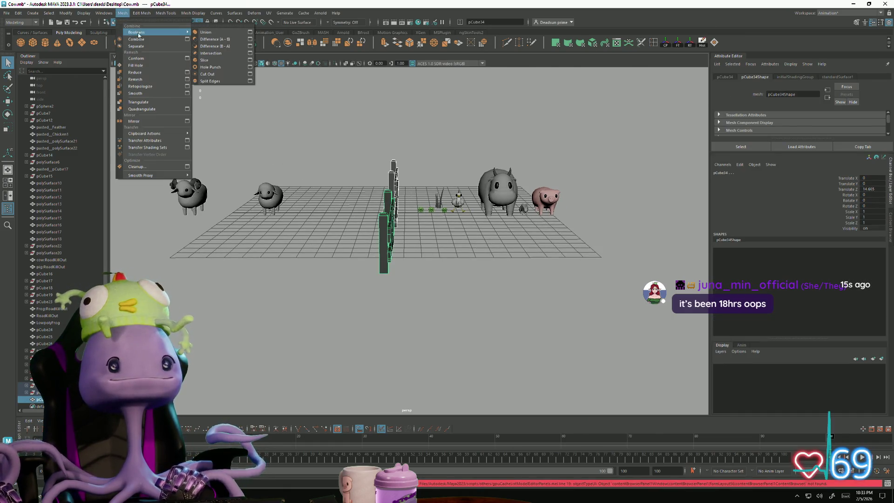
left_click(139, 32)
Step: Rotate the nearer post's vertices so the post leans
left_click_drag(389, 209, 376, 201, "alt")
right_click_drag(375, 201, 359, 179)
mouse_move(355, 171)
left_mouse_down()
mouse_move(375, 193)
mouse_move(360, 222)
left_mouse_up()
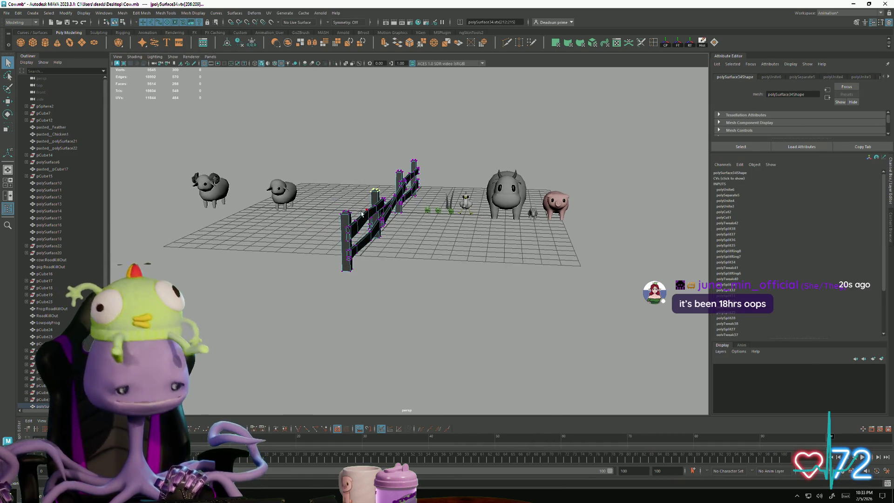
key("e")
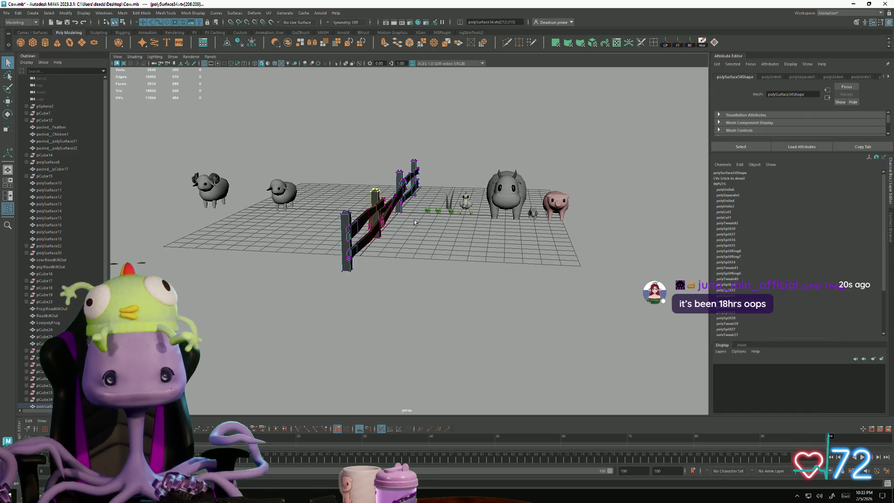
key("e")
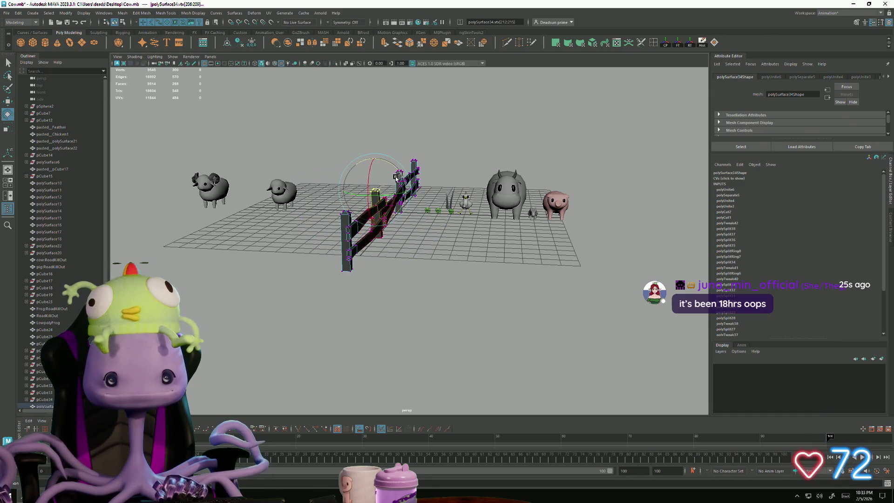
left_click_drag(399, 226, 421, 261, "alt")
key("w")
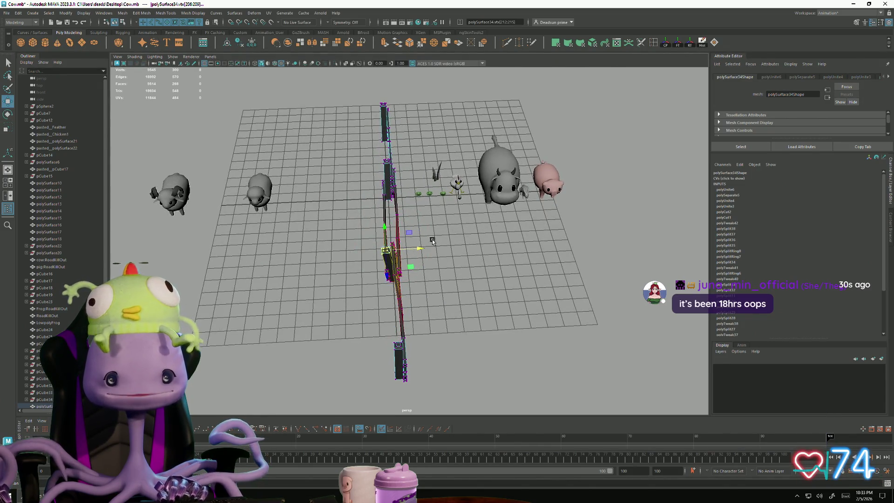
Step: Shift the far-end fence vertices sideways along X, then return to object mode
left_click_drag(394, 119, 395, 120)
key("e")
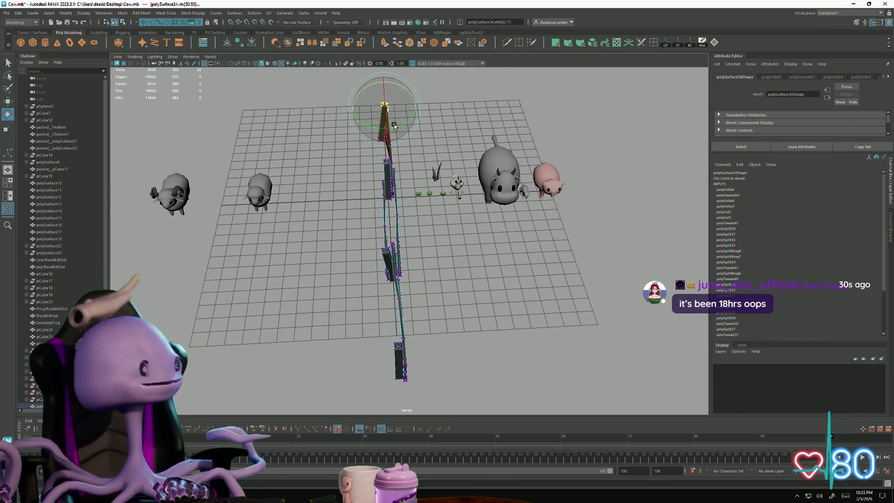
key("w")
mouse_move(421, 107)
left_mouse_down()
mouse_move(410, 144)
mouse_move(419, 154)
left_mouse_up()
right_click_drag(421, 153, 420, 180)
mouse_move(421, 180)
left_mouse_down("alt")
mouse_move(227, 220)
mouse_move(346, 217)
mouse_move(384, 225)
mouse_move(348, 242)
mouse_move(353, 219)
mouse_move(368, 223)
left_mouse_up("alt")
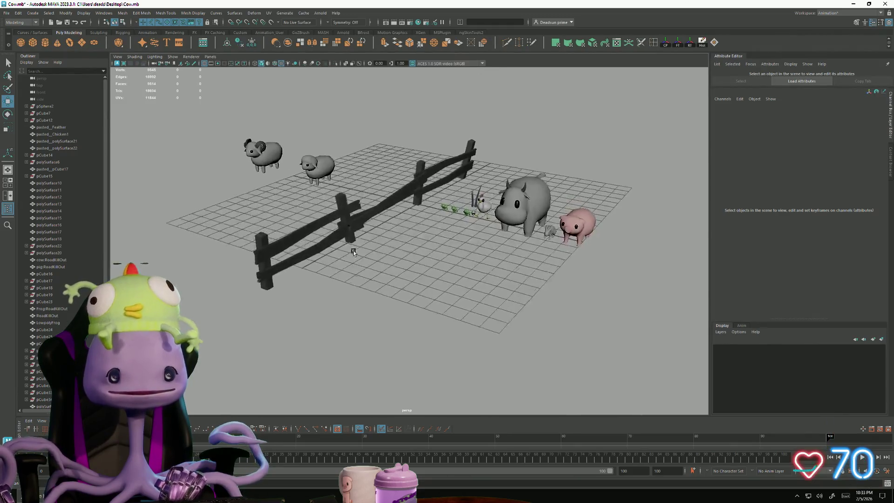
scroll(393, 280, "up", 5)
mouse_move(365, 270)
left_mouse_down("alt")
mouse_move(387, 308)
mouse_move(365, 303)
mouse_move(387, 305)
mouse_move(351, 235)
left_mouse_up("alt")
mouse_move(356, 266)
left_mouse_down("alt")
mouse_move(382, 303)
mouse_move(371, 290)
left_mouse_up("alt")
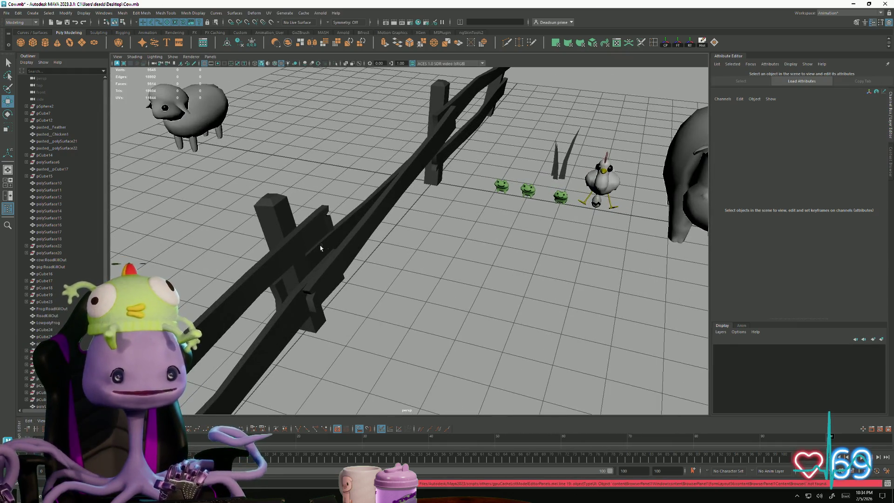
right_click_drag(387, 275, 317, 250, "alt")
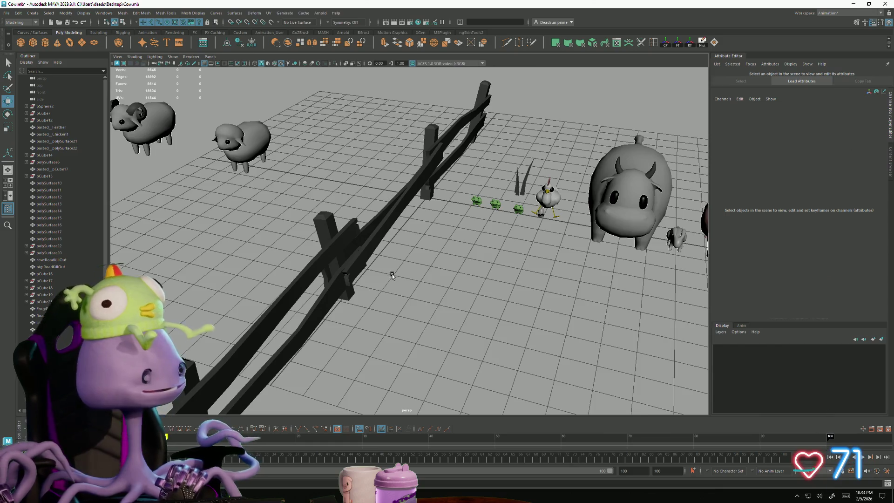
scroll(391, 276, "down", 2)
scroll(448, 277, "down", 3)
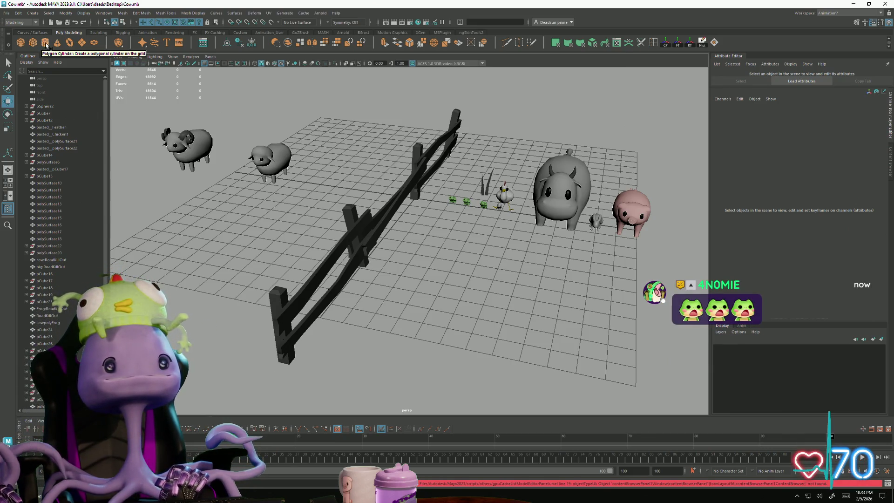
left_click(45, 43)
Step: Move the new cylinder forward along Z and right along X
scroll(411, 254, "up", 5)
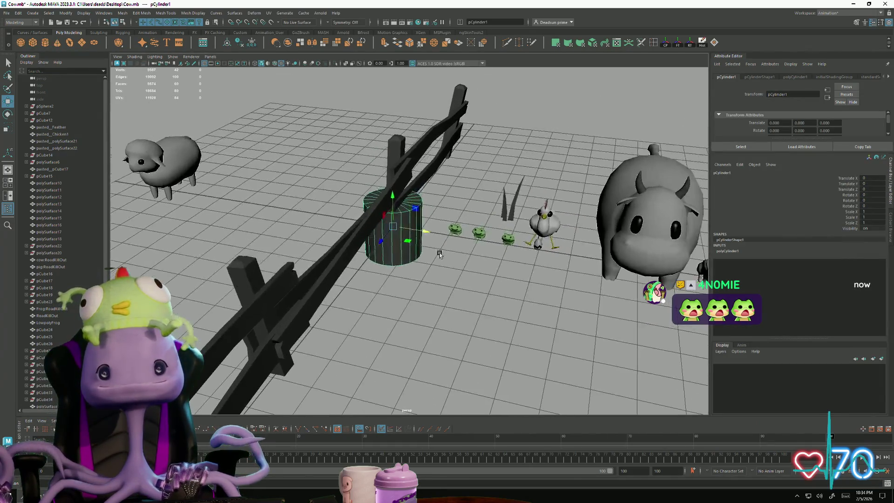
middle_click_drag(383, 223, 345, 325)
left_click_drag(357, 336, 543, 291)
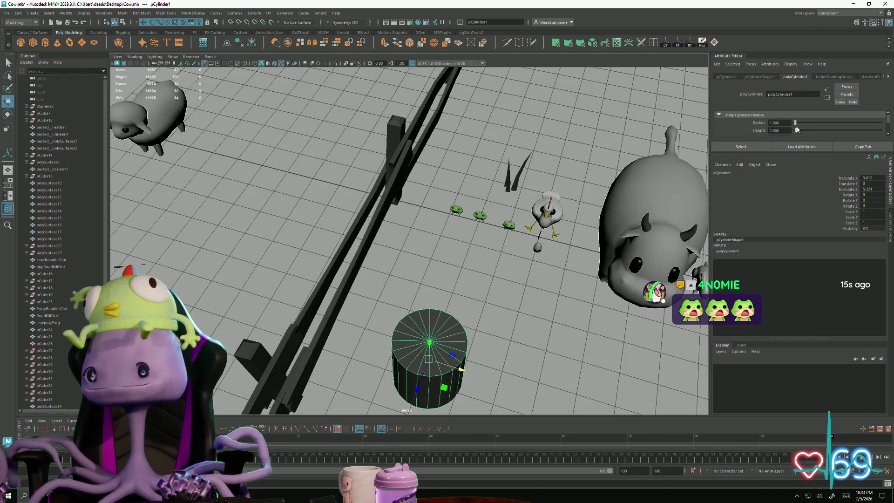
Step: Lower polyCylinder1's Subdivisions Axis to 6, making a hexagonal prism
left_click(834, 76)
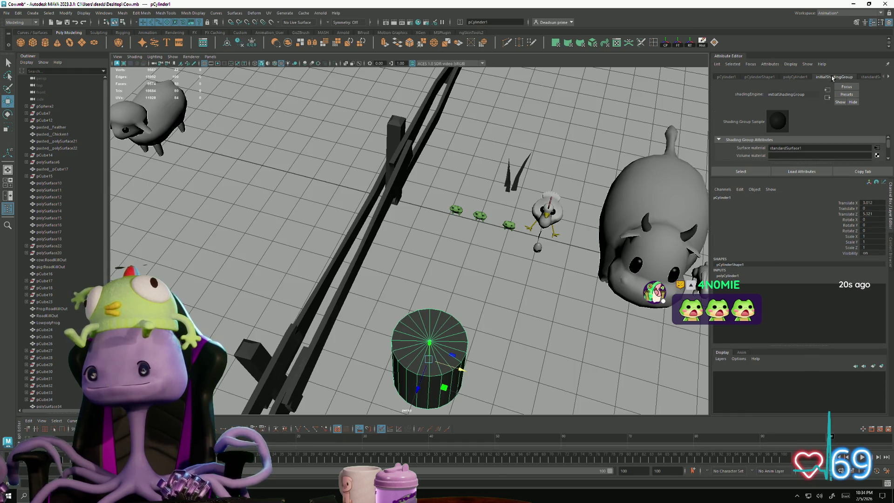
left_click(760, 77)
left_click(871, 76)
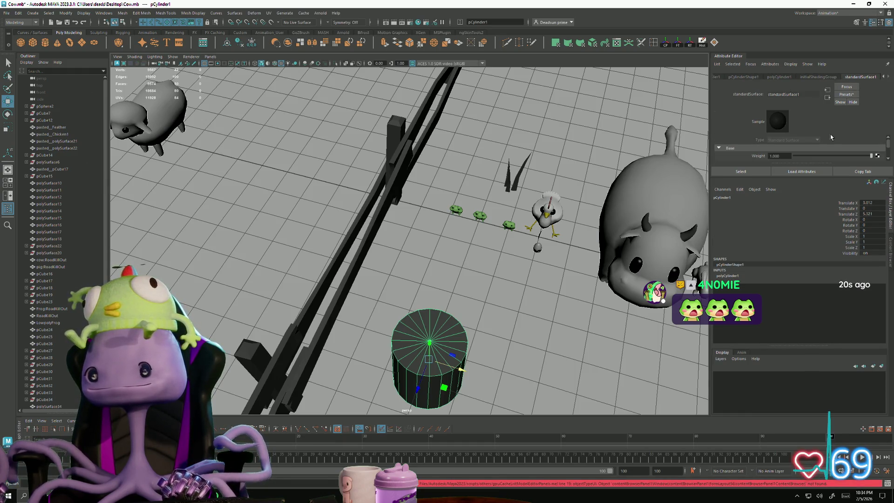
left_click(725, 78)
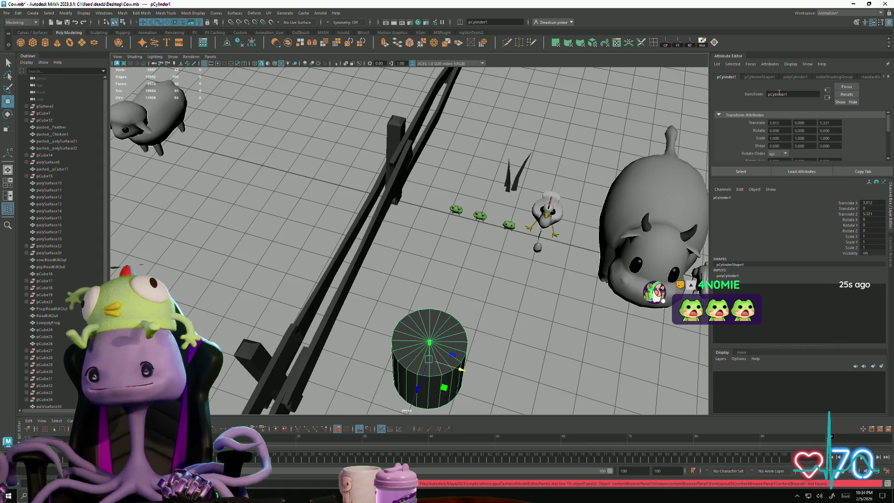
left_click(760, 77)
left_click(798, 78)
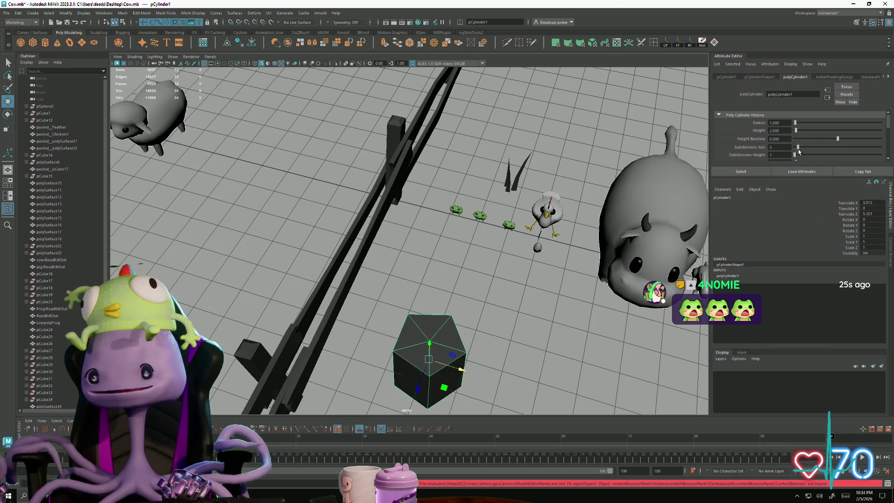
left_click_drag(459, 288, 458, 268, "alt")
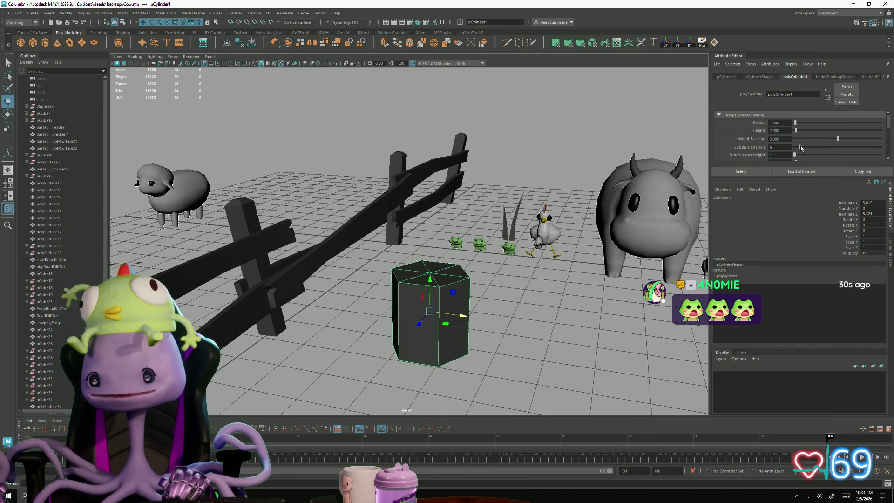
left_click_drag(801, 148, 802, 148)
mouse_move(548, 239)
left_mouse_down("alt")
mouse_move(356, 284)
mouse_move(305, 276)
mouse_move(423, 341)
left_mouse_up("alt")
right_click(356, 285)
Step: Raise the cylinder's bottom vertex ring and widen it into a thin slab
left_click_drag(344, 277, 356, 206)
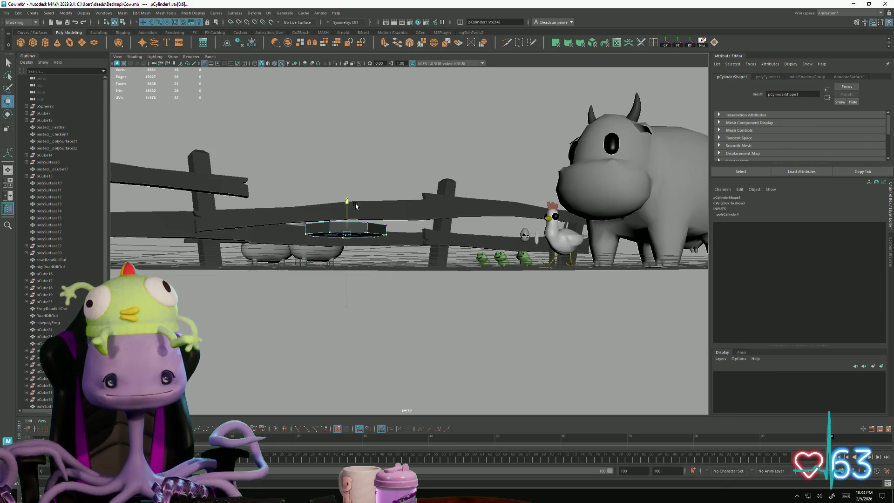
key("e")
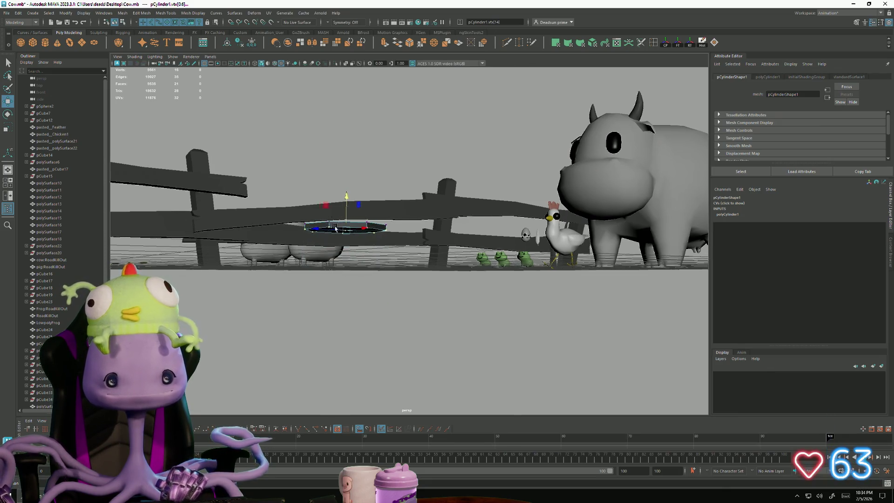
scroll(319, 278, "up", 5)
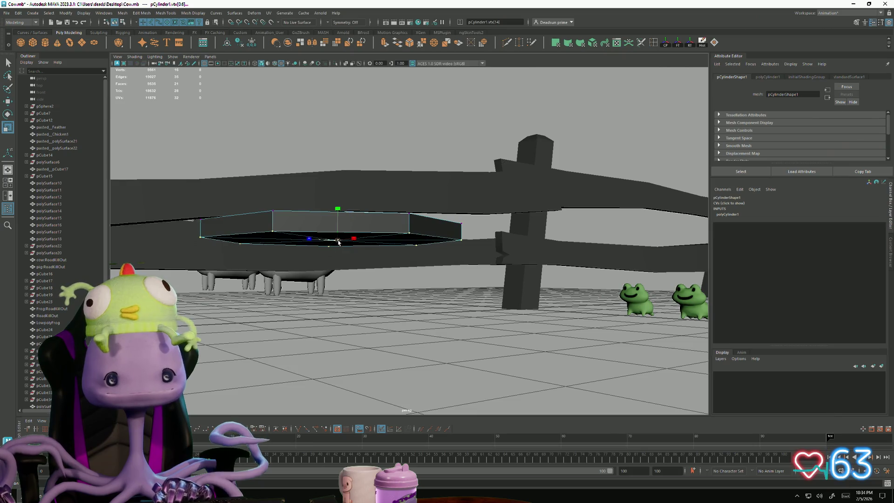
left_click_drag(338, 242, 358, 240)
mouse_move(310, 281)
left_mouse_down("alt")
mouse_move(281, 261)
mouse_move(300, 212)
mouse_move(324, 185)
left_mouse_up("alt")
Step: Select the six underside cap faces and extrude them
left_click(303, 201)
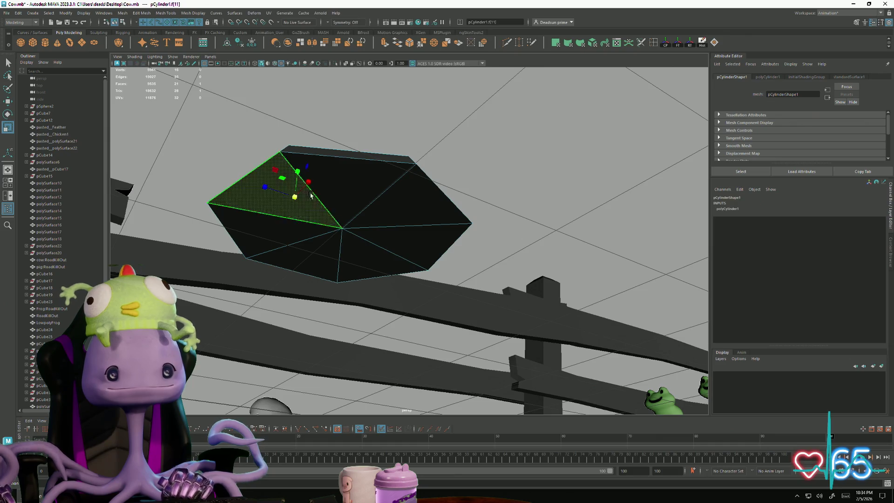
left_click(339, 197, "shift")
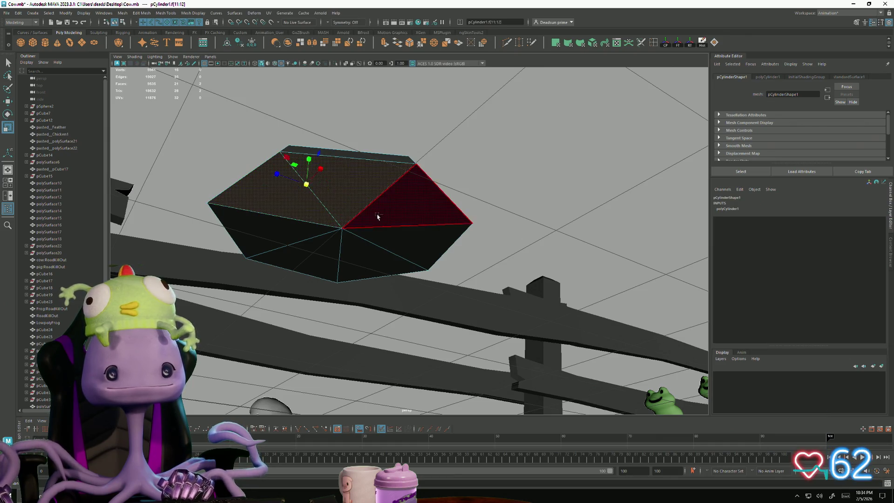
left_click(409, 205, "shift")
left_click(414, 240, "shift")
left_click(369, 260, "shift")
left_click(330, 257, "shift")
mouse_move(331, 254)
left_mouse_down("alt")
mouse_move(326, 214)
mouse_move(316, 295)
mouse_move(322, 211)
left_mouse_up("alt")
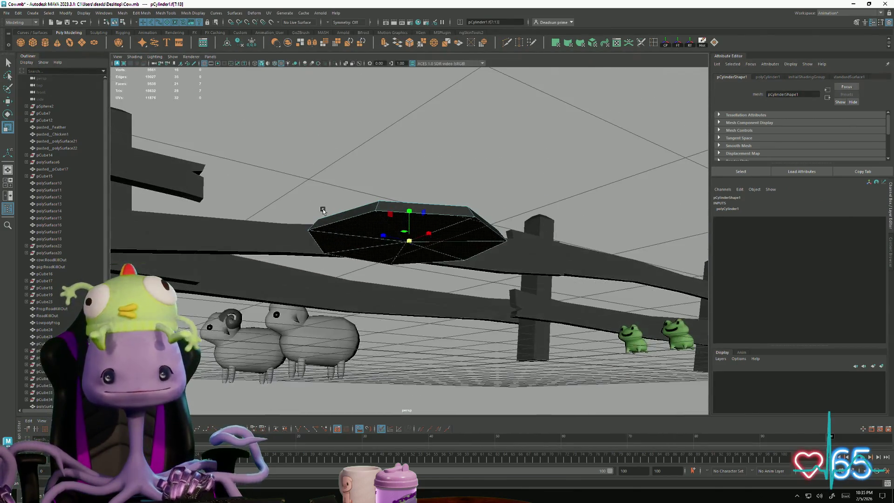
left_click(384, 43)
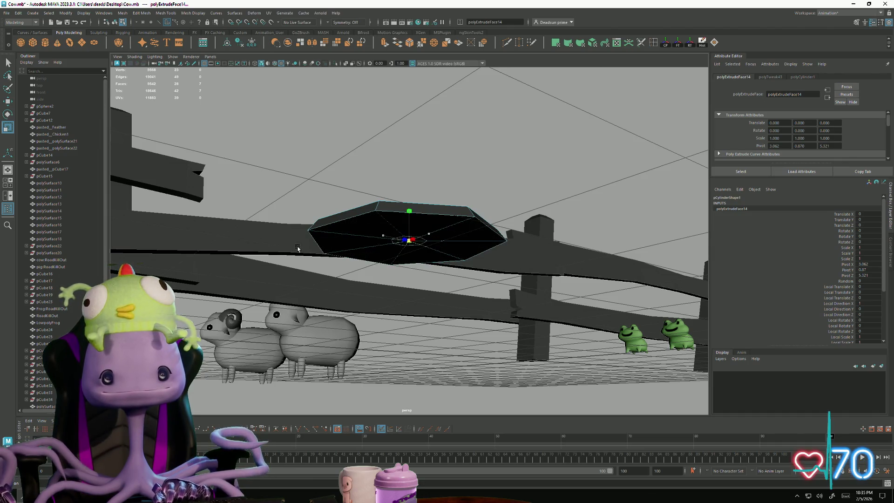
Step: Extrude the cap faces down into a column, taper its base and extend it further
left_click(384, 43)
mouse_move(413, 220)
left_mouse_down()
mouse_move(409, 279)
mouse_move(389, 326)
mouse_move(395, 342)
left_mouse_up()
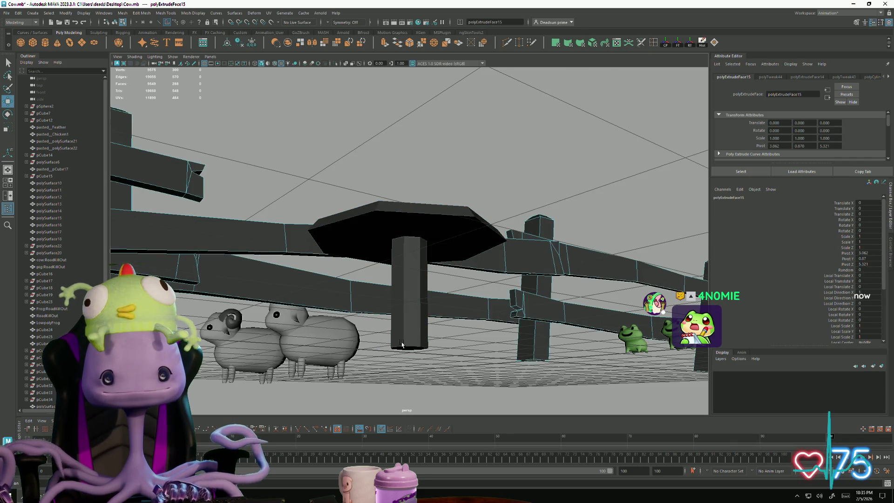
left_click(401, 245)
key("r")
left_click_drag(407, 347, 363, 309)
key("w")
left_click(385, 42)
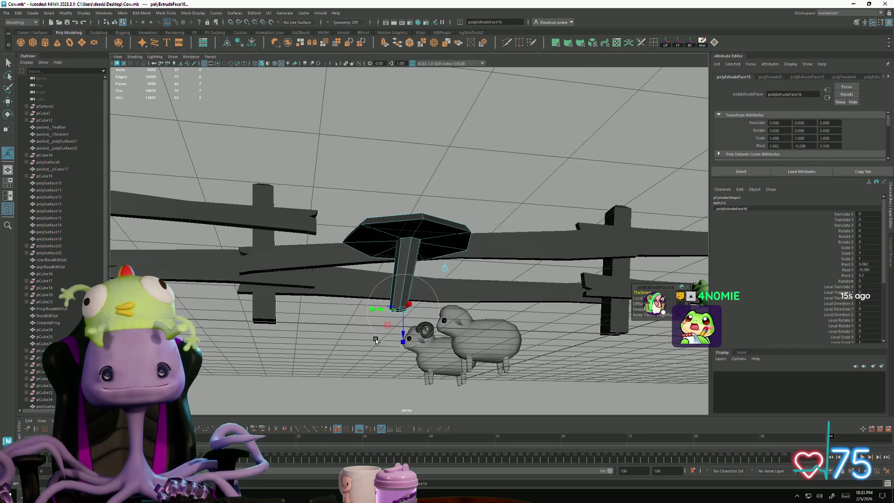
mouse_move(406, 334)
left_mouse_down()
mouse_move(403, 368)
mouse_move(394, 356)
mouse_move(403, 364)
left_mouse_up()
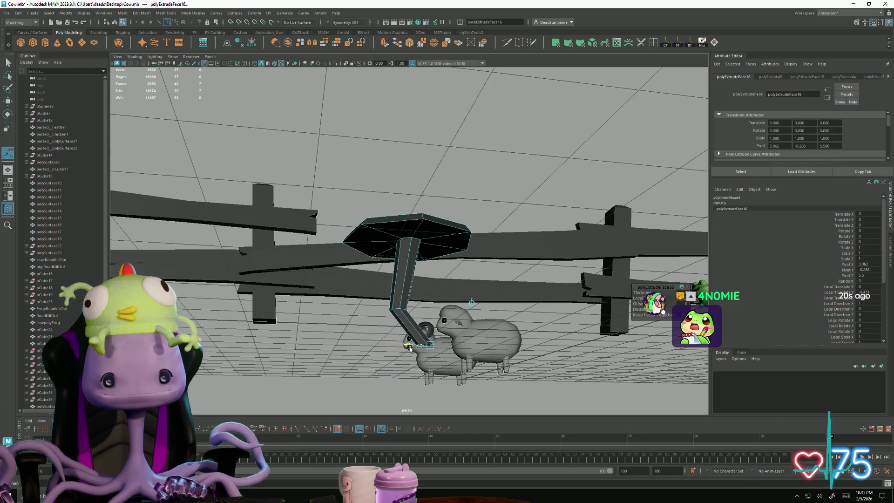
key("e")
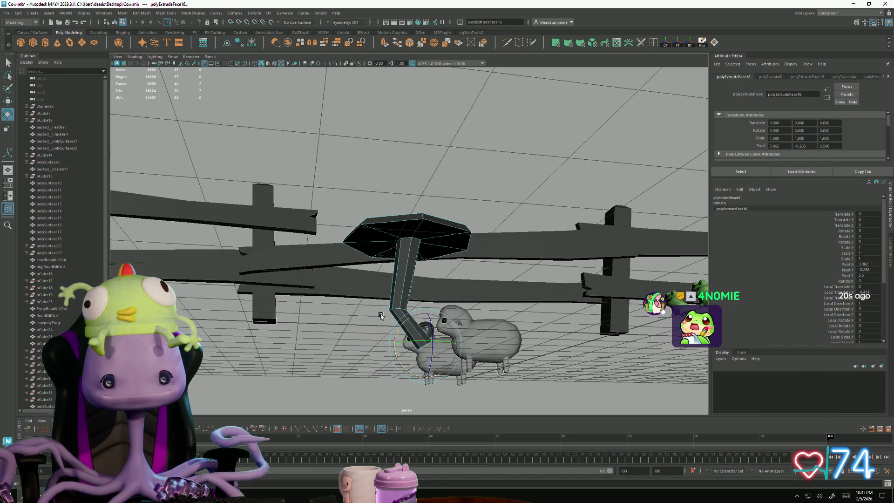
key("r")
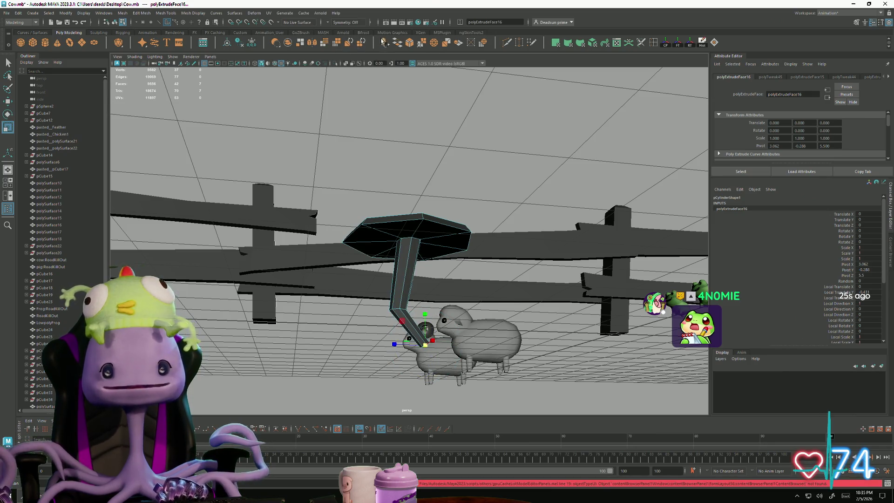
Step: Extrude another segment downward, shift its end left and select the middle bend vertices
key("ctrl+e")
left_click_drag(428, 316, 424, 365)
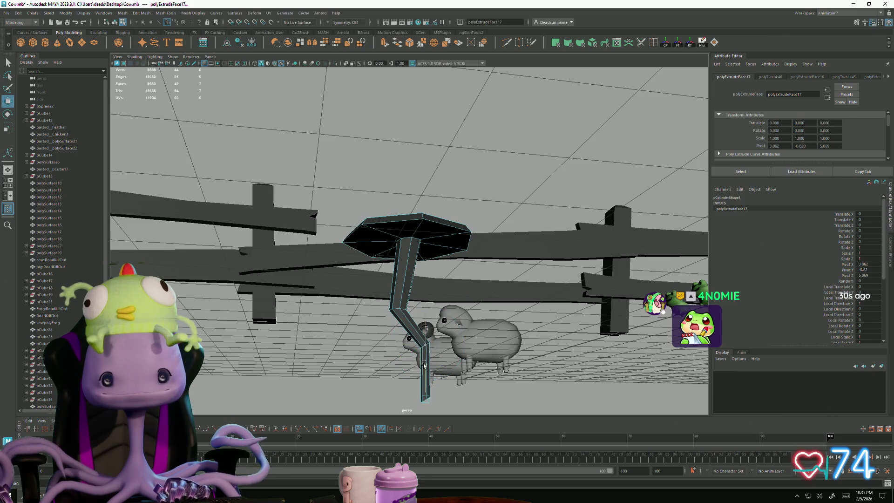
key("e")
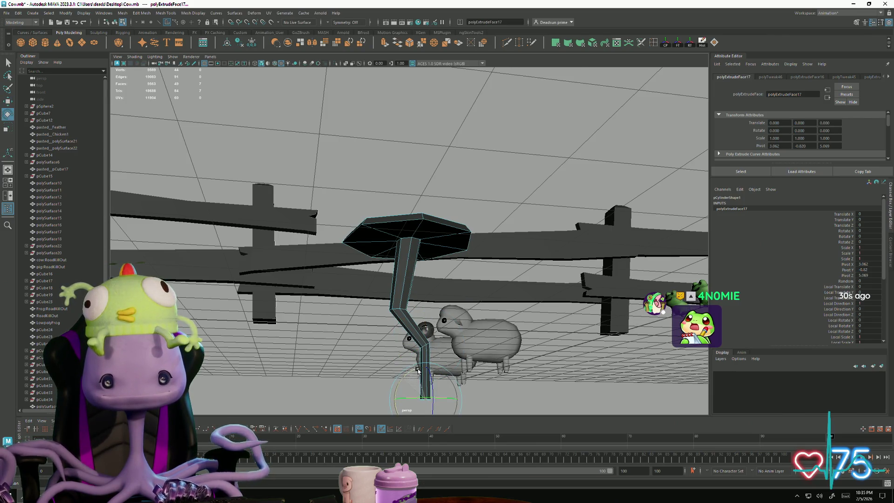
key("r")
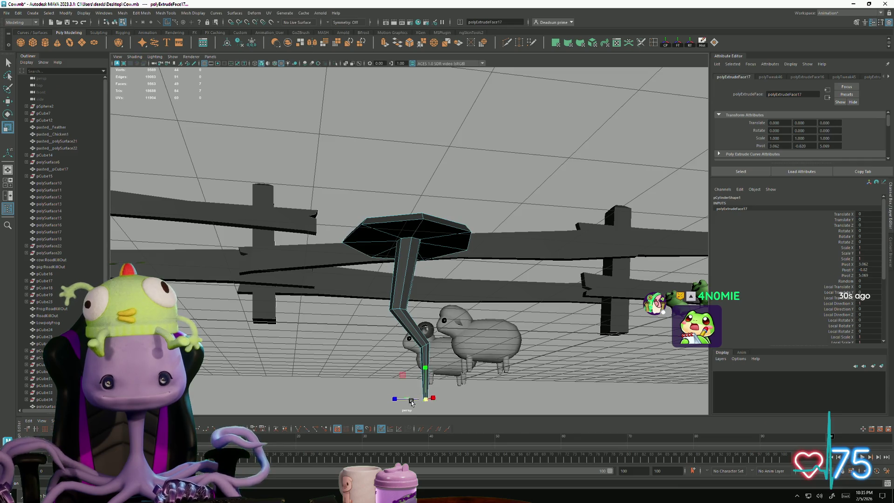
mouse_move(392, 400)
left_mouse_down()
mouse_move(369, 399)
mouse_move(385, 403)
left_mouse_up()
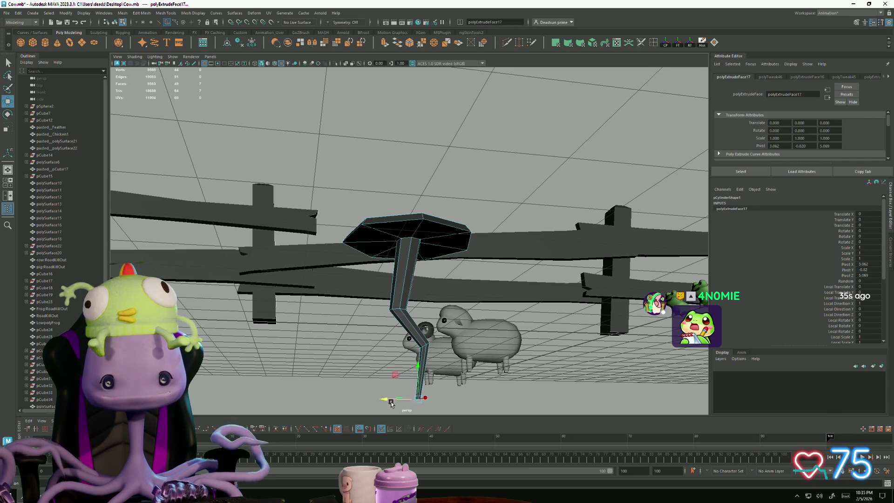
key("r")
left_click_drag(412, 383, 365, 367, "alt")
mouse_move(400, 281)
left_mouse_down("alt")
mouse_move(414, 298)
mouse_move(445, 287)
left_mouse_up("alt")
key("F9")
key("w")
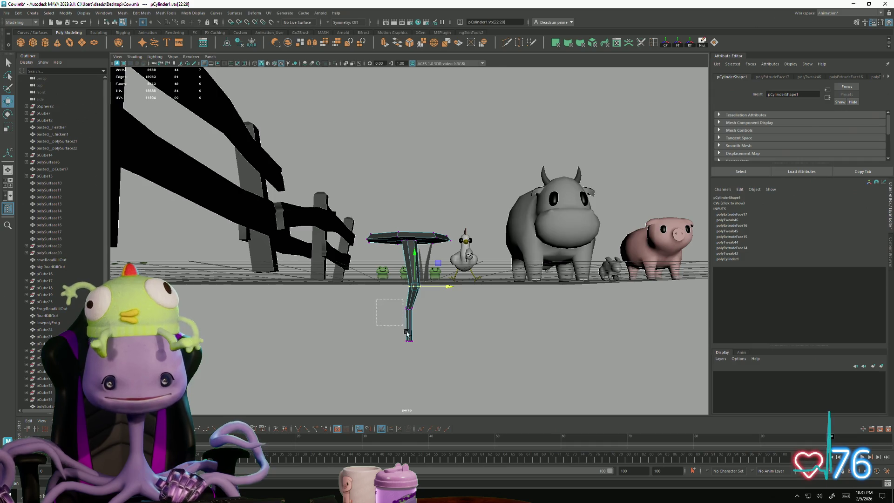
Step: Move the lower shank segment left and tilt the nail head toward the camera
left_click_drag(429, 356, 429, 356)
mouse_move(443, 319)
left_mouse_down()
mouse_move(434, 326)
mouse_move(357, 219)
left_mouse_up()
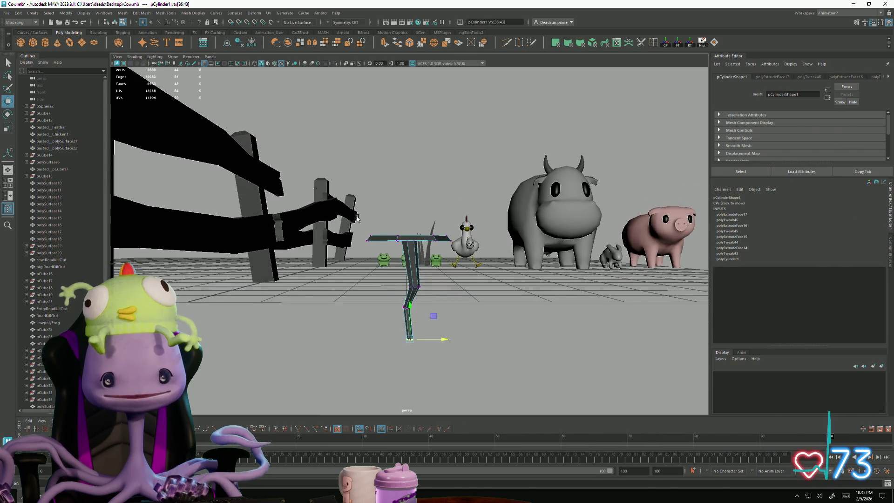
left_click_drag(471, 268, 471, 266)
key("e")
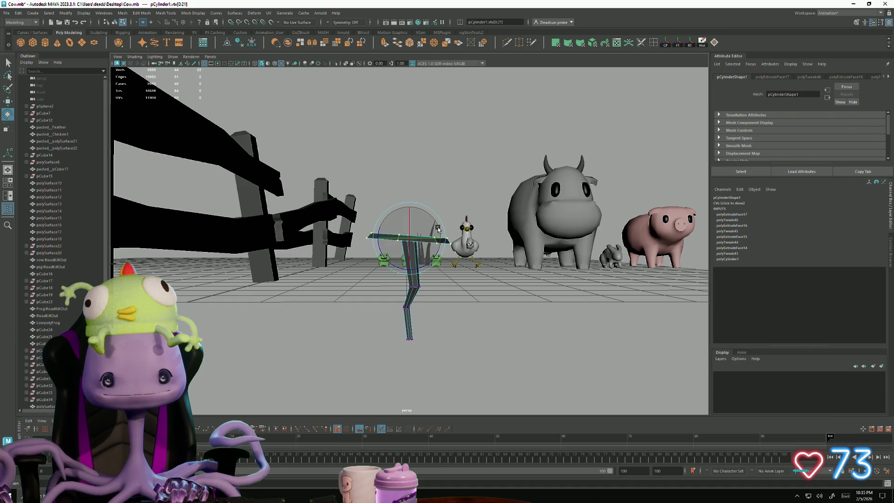
mouse_move(438, 229)
left_mouse_down()
mouse_move(435, 240)
mouse_move(402, 238)
mouse_move(419, 261)
mouse_move(375, 297)
left_mouse_up()
key("r")
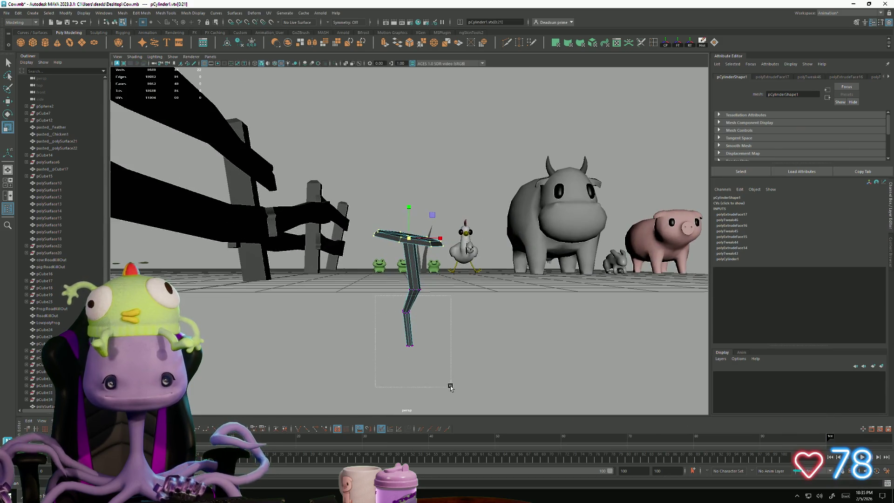
Step: Raise the shank's bottom vertices to shorten the lower segment
left_click_drag(365, 331, 418, 365)
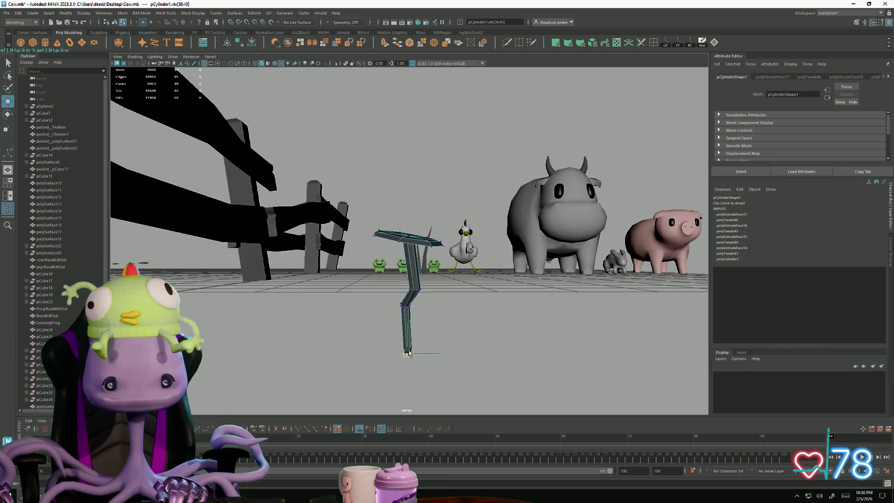
left_click_drag(408, 352, 414, 292)
left_click(441, 318)
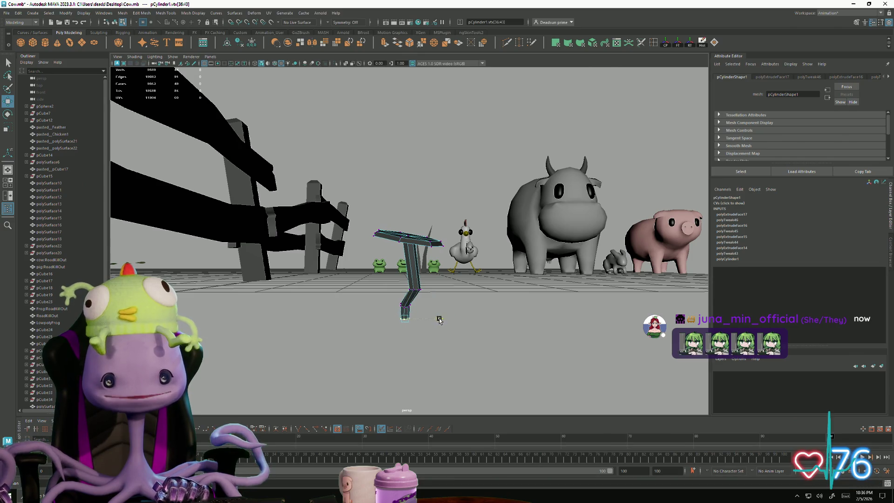
mouse_move(440, 321)
left_mouse_down("alt")
mouse_move(435, 334)
mouse_move(427, 327)
mouse_move(402, 176)
left_mouse_up("alt")
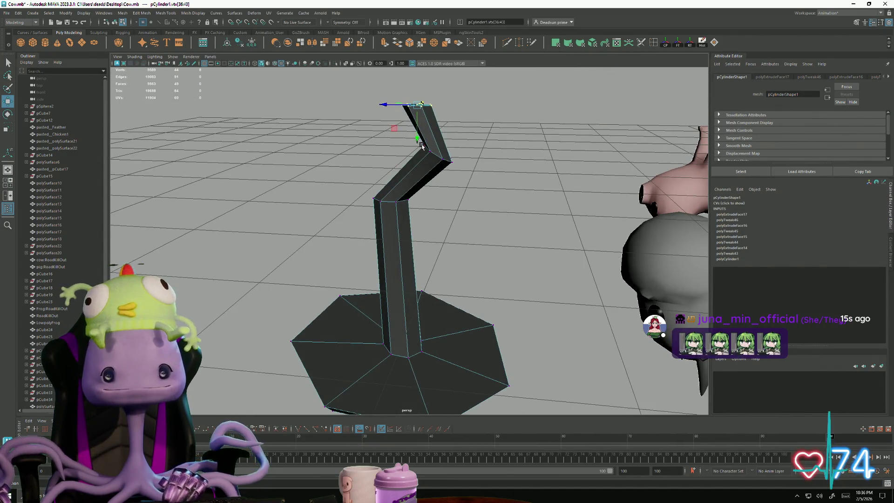
Step: Rotate the bend vertices to sharpen the upper segment's angle
left_click_drag(405, 138, 390, 133)
key("e")
left_click_drag(455, 132, 458, 141)
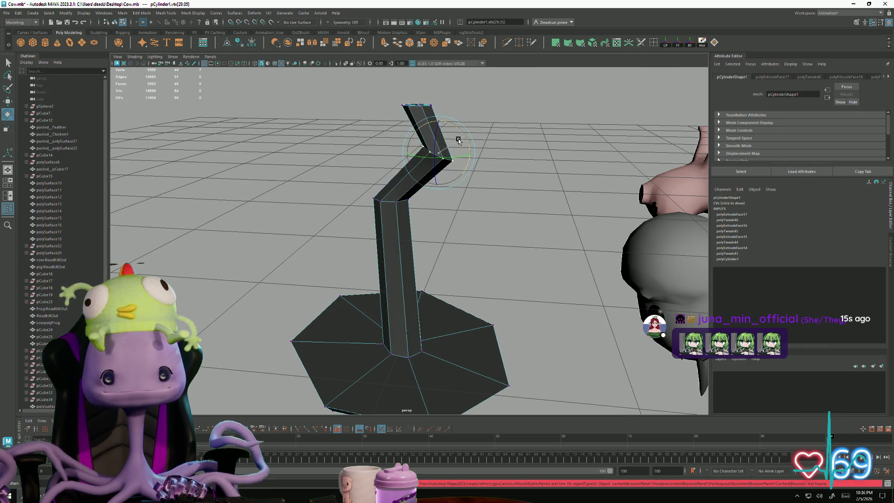
mouse_move(374, 184)
left_mouse_down()
mouse_move(416, 236)
mouse_move(405, 208)
mouse_move(414, 208)
left_mouse_up()
mouse_move(468, 173)
left_mouse_down()
mouse_move(436, 161)
mouse_move(408, 179)
left_mouse_up()
Step: Delete the faces at the shank's tip
right_click_drag(422, 167, 422, 182)
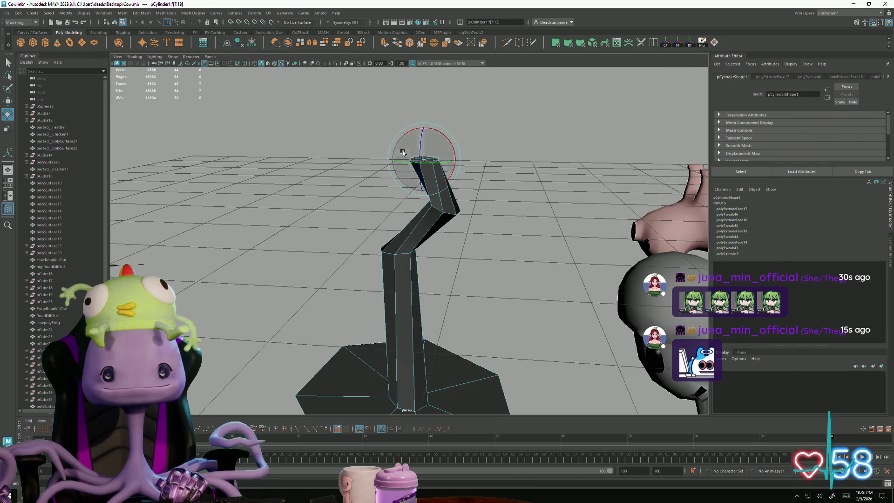
key("Delete")
mouse_move(442, 313)
left_mouse_down("alt")
mouse_move(419, 326)
mouse_move(459, 365)
mouse_move(392, 278)
mouse_move(419, 295)
left_mouse_up("alt")
right_click_drag(407, 236, 403, 218)
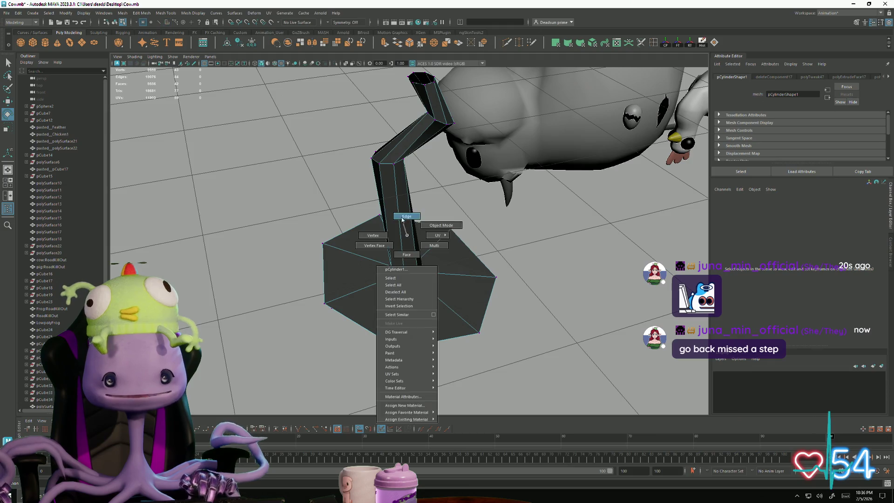
Step: In Edge mode, select the extra shank edges, including a vertical one, and delete them
left_click(405, 224)
mouse_move(378, 333)
left_mouse_down("alt")
mouse_move(369, 279)
mouse_move(363, 322)
mouse_move(373, 343)
mouse_move(392, 323)
mouse_move(389, 256)
left_mouse_up("alt")
left_click(387, 253)
mouse_move(392, 335)
left_mouse_down("alt")
mouse_move(333, 280)
mouse_move(429, 309)
mouse_move(358, 314)
left_mouse_up("alt")
left_click(420, 227)
mouse_move(420, 227)
left_mouse_down("alt")
mouse_move(410, 218)
mouse_move(400, 232)
mouse_move(433, 257)
left_mouse_up("alt")
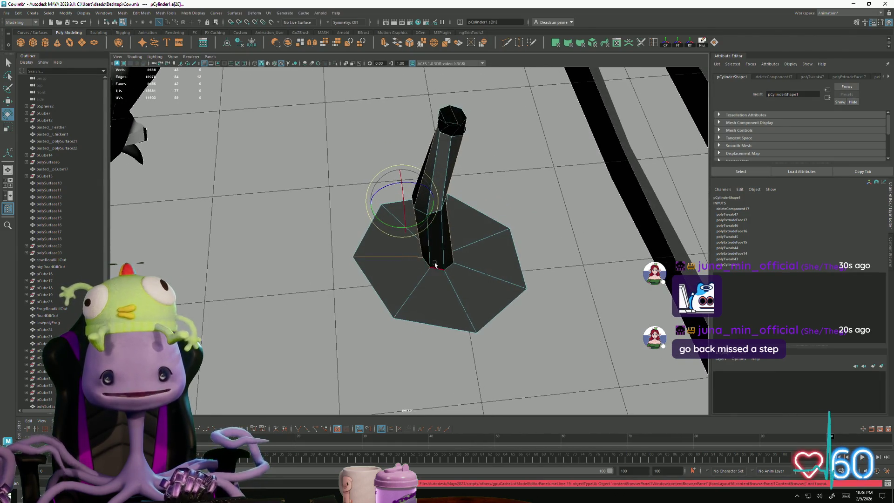
left_click(430, 263, "shift")
mouse_move(405, 361)
left_mouse_down("alt")
mouse_move(519, 351)
mouse_move(488, 322)
mouse_move(518, 359)
mouse_move(433, 257)
left_mouse_up("alt")
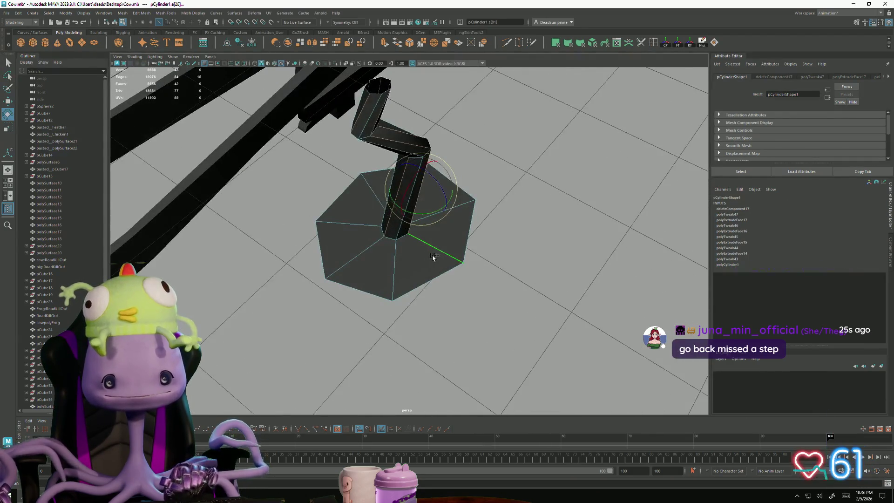
left_click_drag(456, 353, 401, 344, "alt")
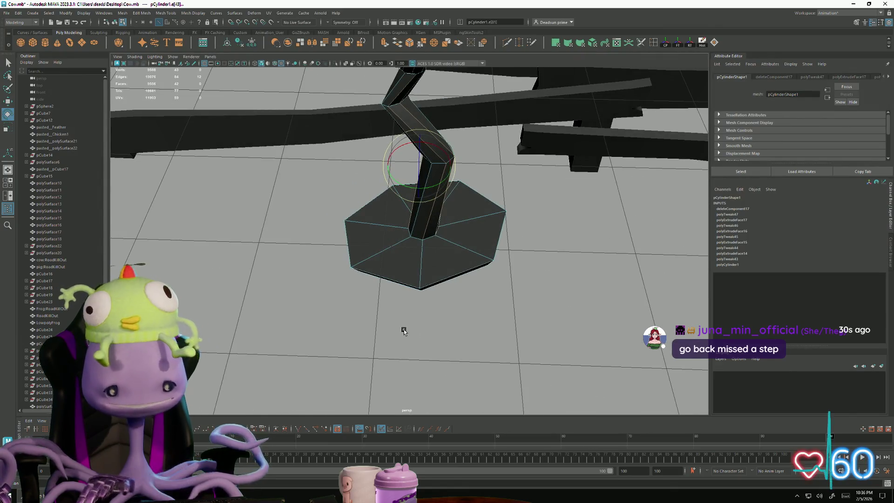
key("Delete")
Step: Select more nail edges, then box-select and delete the stray shank vertices in Vertex mode (F9)
mouse_move(457, 272)
left_mouse_down("alt")
mouse_move(449, 256)
mouse_move(529, 255)
mouse_move(385, 254)
left_mouse_up("alt")
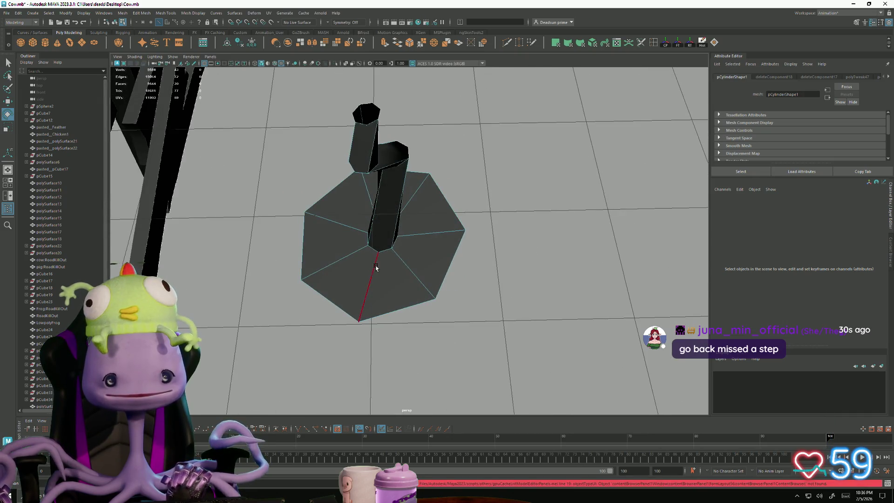
left_click(376, 266)
mouse_move(465, 243)
left_mouse_down("alt")
mouse_move(472, 259)
mouse_move(452, 302)
mouse_move(521, 296)
mouse_move(438, 288)
mouse_move(425, 266)
mouse_move(405, 269)
mouse_move(399, 295)
left_mouse_up("alt")
left_click(399, 295)
mouse_move(502, 295)
left_mouse_down("alt")
mouse_move(371, 282)
mouse_move(406, 305)
mouse_move(557, 305)
mouse_move(530, 310)
left_mouse_up("alt")
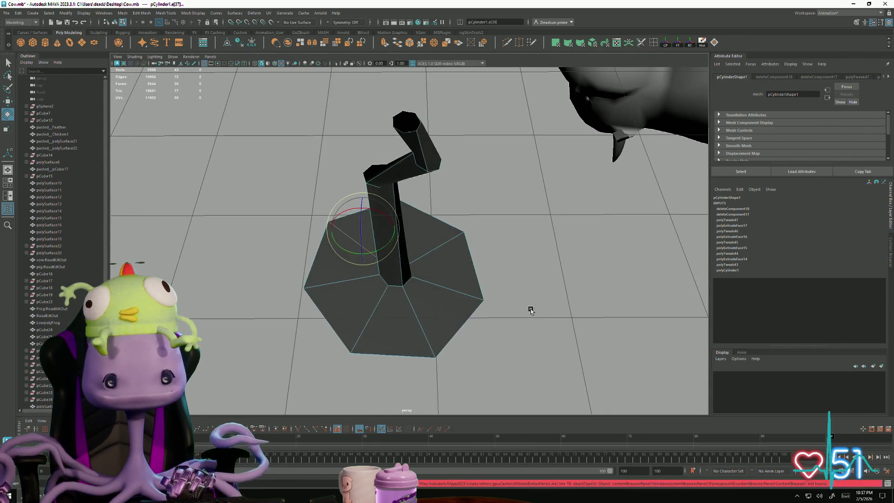
left_click_drag(379, 304, 461, 309, "alt")
key("F9")
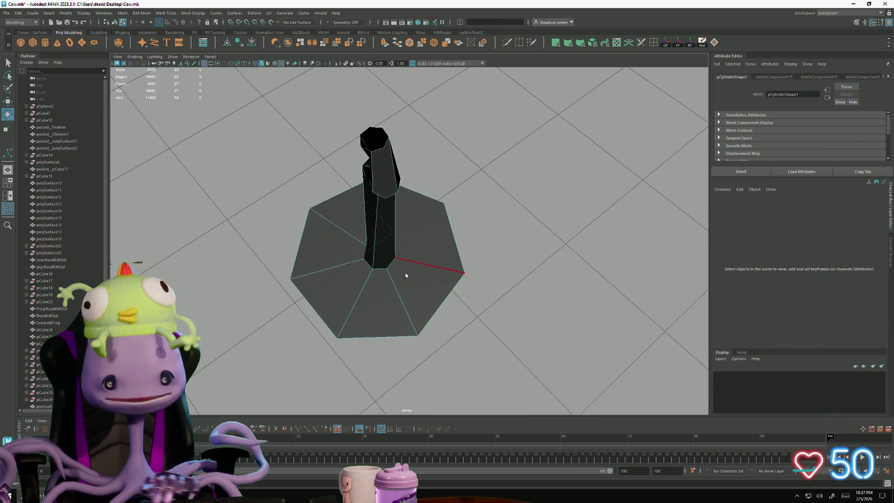
left_click_drag(282, 236, 274, 215, "alt")
mouse_move(242, 91)
left_mouse_down()
mouse_move(504, 370)
mouse_move(484, 359)
left_mouse_up()
key("Delete")
mouse_move(372, 302)
left_mouse_down("alt")
mouse_move(391, 313)
mouse_move(451, 175)
mouse_move(519, 260)
mouse_move(441, 320)
mouse_move(499, 319)
mouse_move(448, 326)
mouse_move(456, 345)
mouse_move(488, 342)
mouse_move(418, 157)
left_mouse_up("alt")
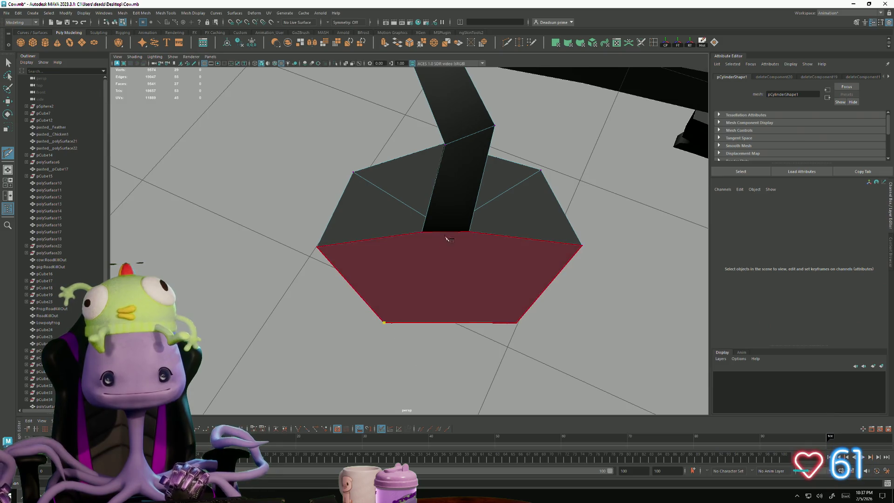
Step: Multi-Cut one edge across the nail head and start a second cut at a head corner
left_click(421, 232)
key("Return")
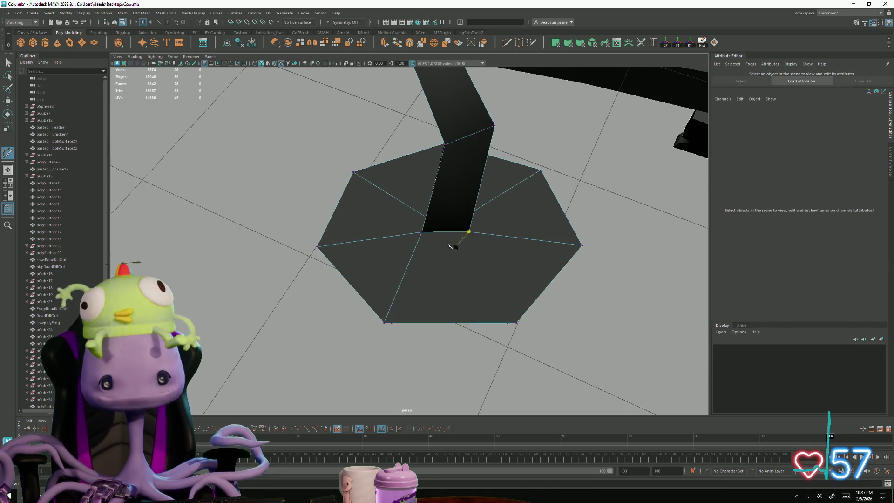
left_click(516, 323)
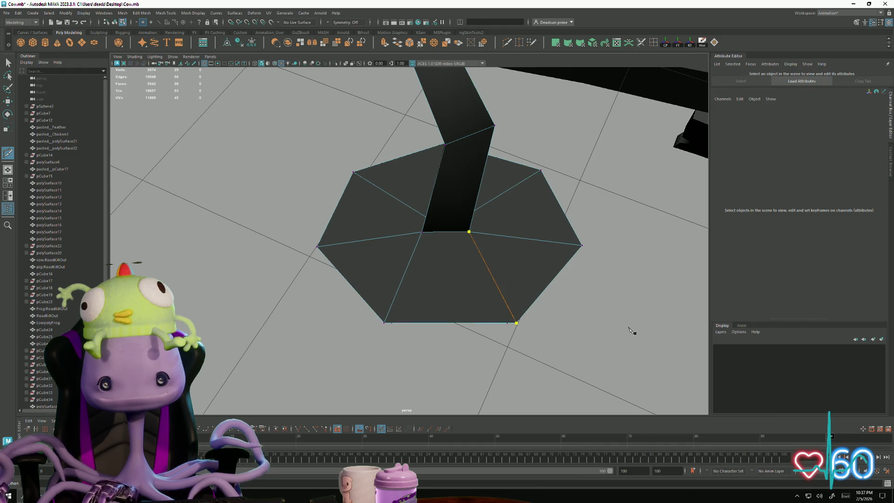
mouse_move(512, 340)
left_mouse_down("alt")
mouse_move(465, 325)
mouse_move(501, 293)
mouse_move(484, 279)
mouse_move(491, 258)
mouse_move(355, 207)
mouse_move(343, 245)
mouse_move(394, 310)
mouse_move(383, 302)
mouse_move(437, 320)
left_mouse_up("alt")
Step: Move the leg's bottom vertices up and sideways, and shift the knee vertices along X and Y
key("w")
left_click_drag(419, 275, 418, 238)
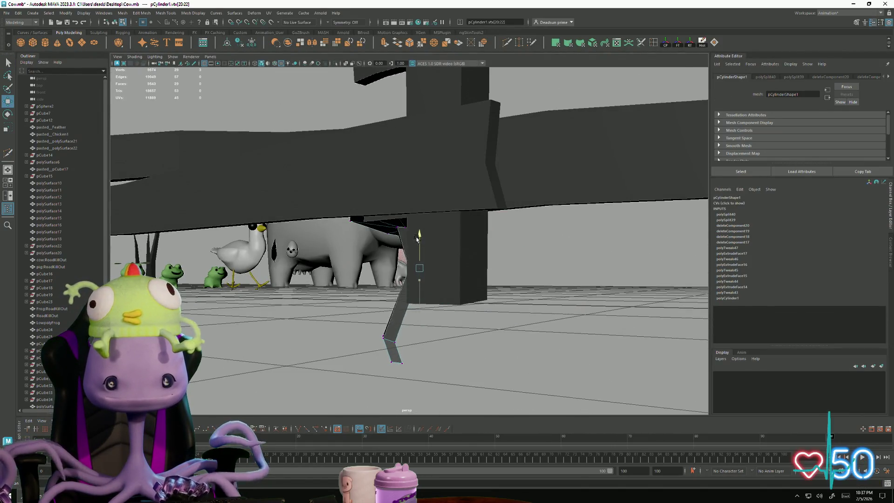
mouse_move(450, 272)
left_mouse_down()
mouse_move(462, 274)
mouse_move(406, 335)
mouse_move(434, 349)
left_mouse_up()
left_click_drag(399, 313, 407, 262)
left_click_drag(427, 292, 438, 293)
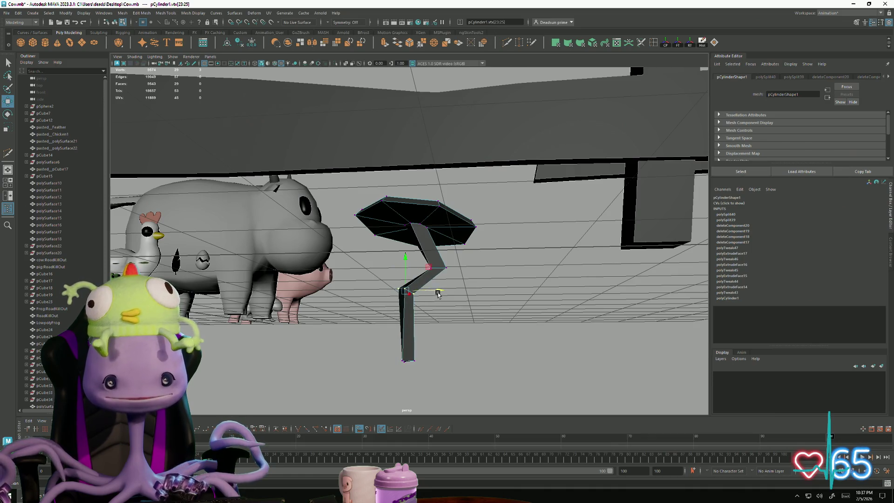
left_click_drag(446, 234, 448, 243)
Step: Adjust the lower knee vertex, then return the nail to Object Mode
left_click_drag(390, 284, 409, 316, "alt")
left_click(410, 291)
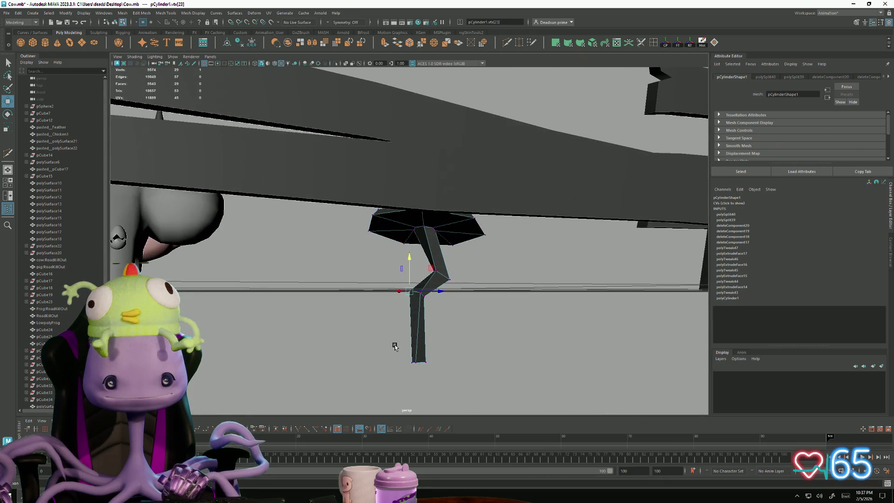
key("e")
key("w")
left_click_drag(409, 361, 416, 361, "alt")
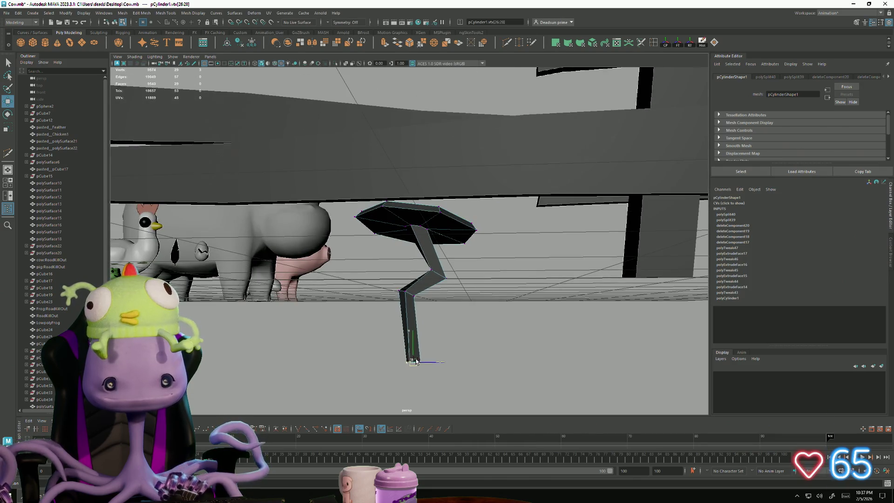
right_click_drag(419, 362, 346, 344, "alt")
mouse_move(345, 343)
left_mouse_down("alt")
mouse_move(353, 351)
mouse_move(355, 335)
left_mouse_up("alt")
right_click_drag(397, 233, 431, 228)
mouse_move(418, 291)
left_mouse_down("alt")
mouse_move(391, 322)
mouse_move(404, 295)
left_mouse_up("alt")
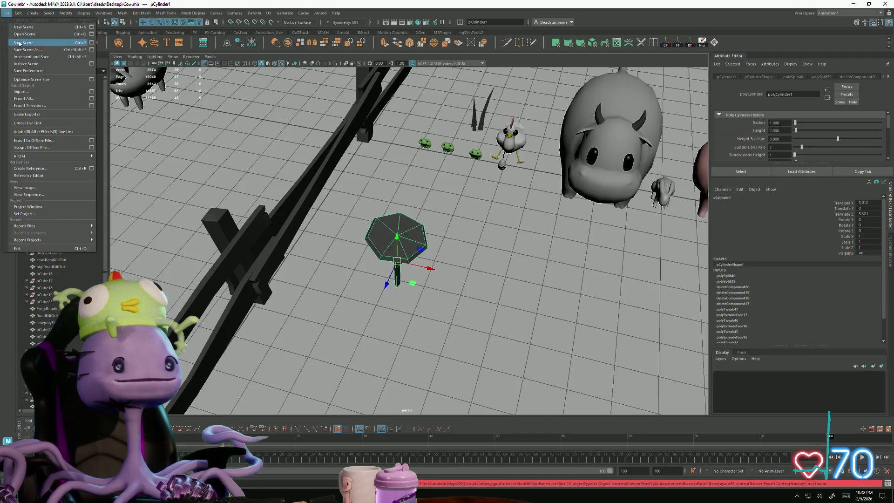
mouse_move(410, 289)
left_mouse_down("alt")
mouse_move(422, 303)
mouse_move(419, 335)
left_mouse_up("alt")
scroll(422, 303, "up", 3)
scroll(419, 336, "up", 5)
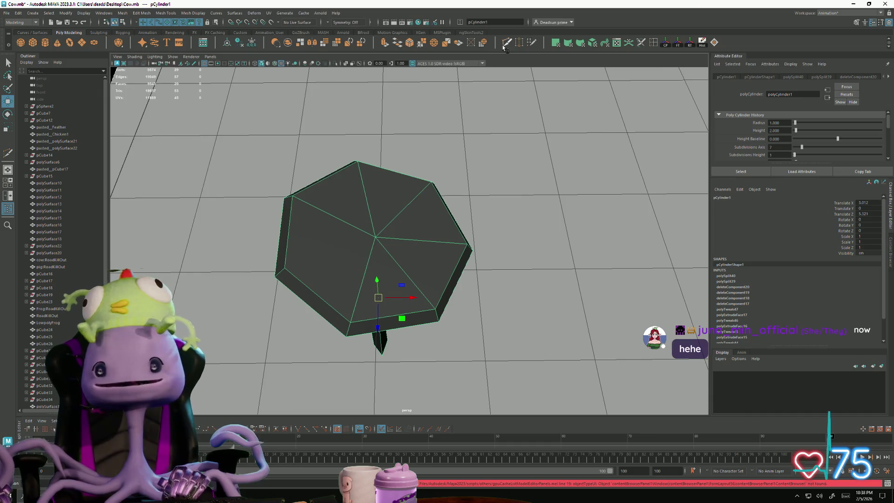
right_click_drag(363, 230, 372, 256, "shift")
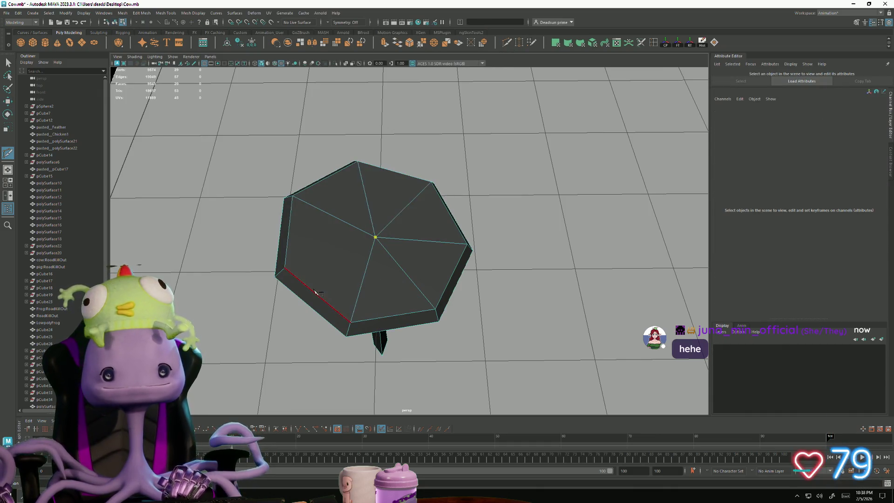
scroll(558, 326, "down", 5)
mouse_move(558, 326)
left_mouse_down("alt")
mouse_move(499, 252)
mouse_move(368, 259)
mouse_move(354, 316)
left_mouse_up("alt")
left_click_drag(364, 280, 417, 268, "alt")
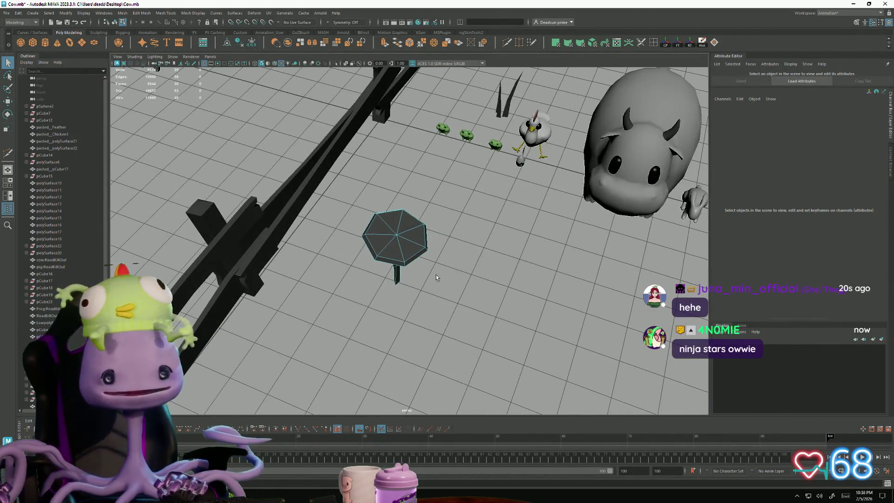
key("e")
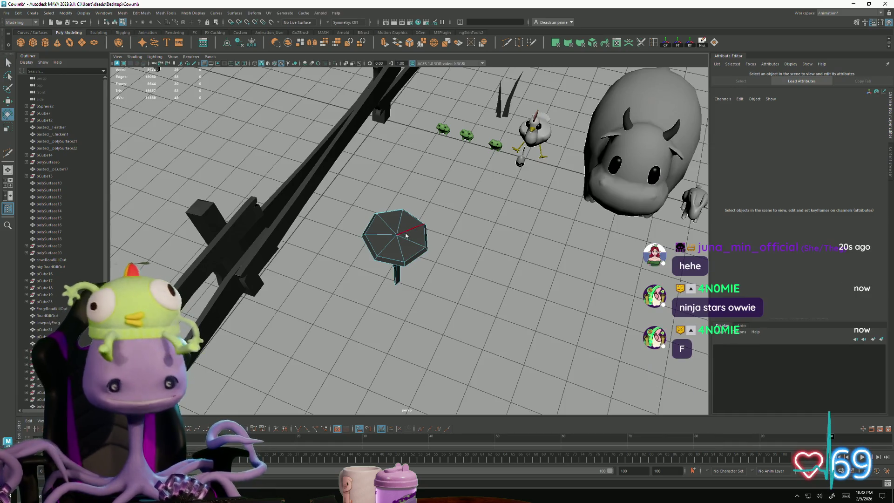
Step: Rotate pCylinder1 -90 on Z, shrink it, and move it toward the fence rail
left_click(415, 239)
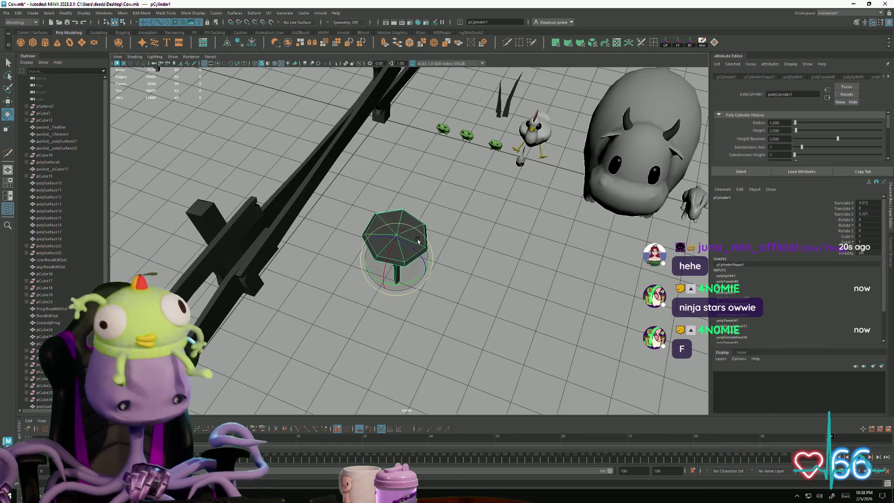
left_click_drag(404, 240, 442, 261)
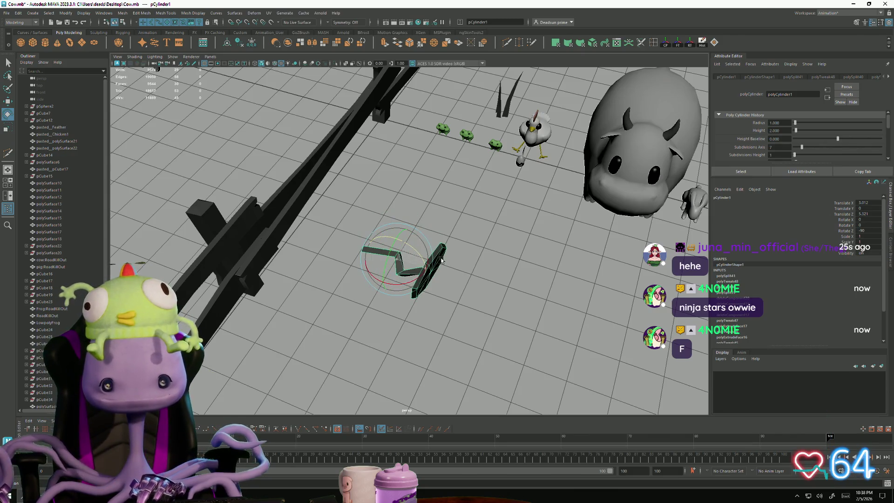
key("r")
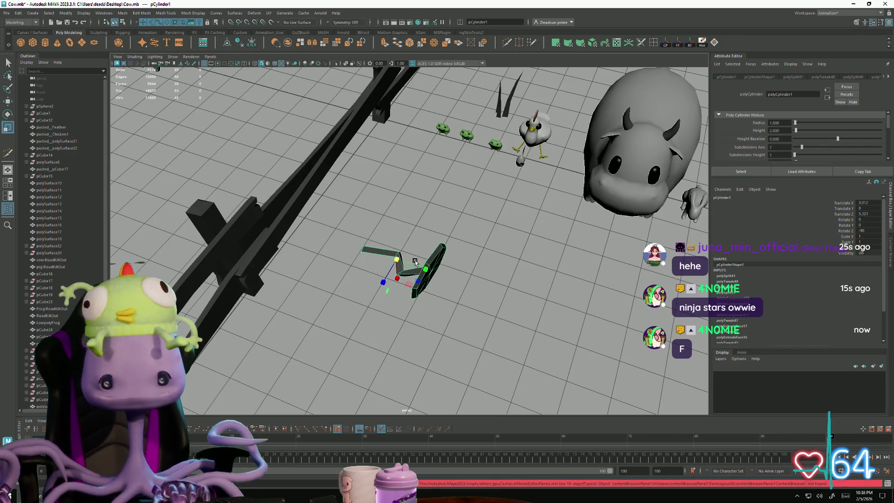
left_click_drag(396, 262, 361, 271)
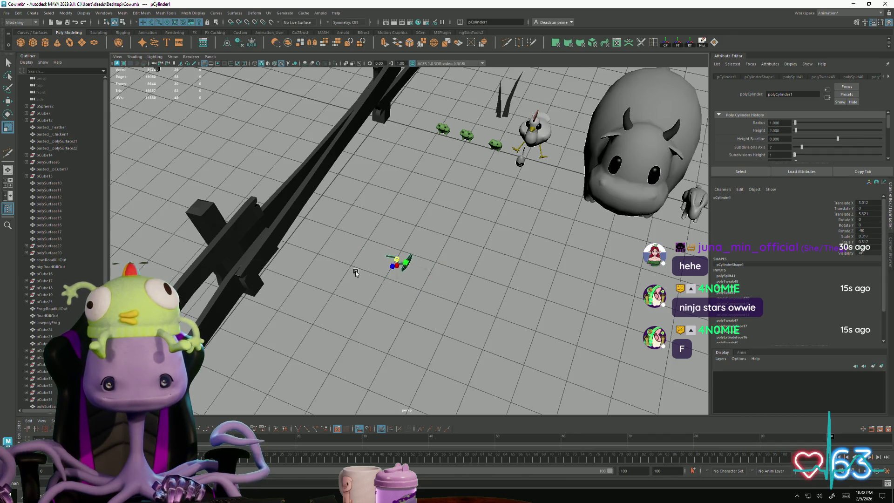
left_click_drag(313, 238, 329, 226)
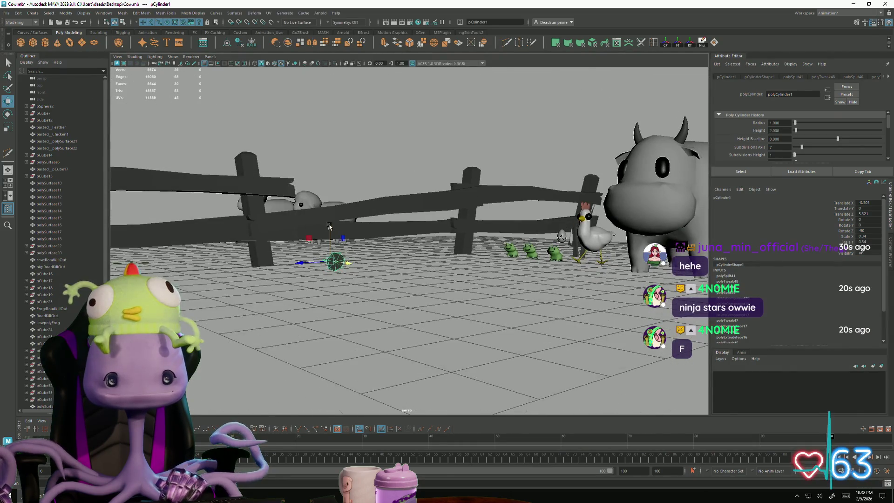
mouse_move(333, 152)
left_mouse_down("alt")
mouse_move(328, 138)
mouse_move(268, 138)
left_mouse_up("alt")
left_click_drag(268, 138, 317, 195, "alt")
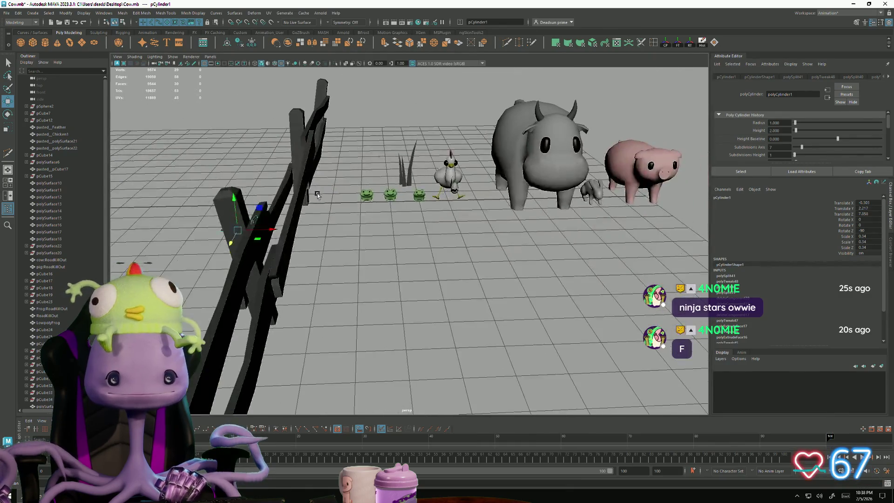
Step: Scale the nail down to 0.140 and duplicate it as pCylinder2 with Ctrl+D
mouse_move(293, 238)
left_mouse_down("alt")
mouse_move(347, 270)
mouse_move(289, 247)
mouse_move(256, 251)
mouse_move(307, 288)
mouse_move(242, 235)
left_mouse_up("alt")
key("r")
key("f")
mouse_move(309, 247)
left_mouse_down("alt")
mouse_move(367, 272)
mouse_move(391, 271)
left_mouse_up("alt")
key("w")
left_click_drag(473, 300, 438, 265, "alt")
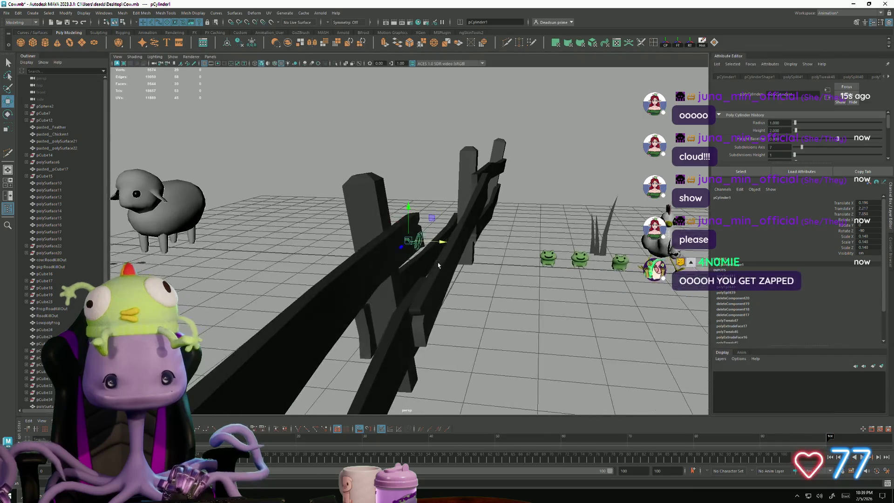
key("ctrl+d")
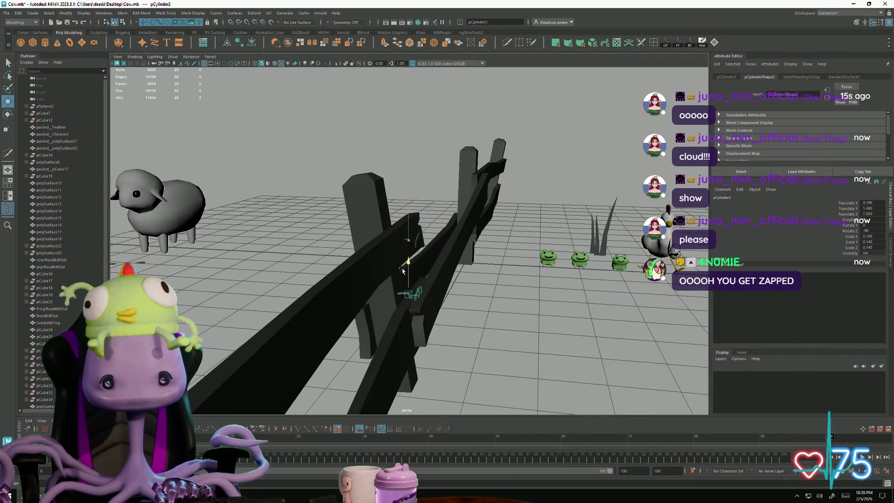
Step: Slide the copied nail along X on the rail and tilt it on X
left_click(443, 308)
left_click_drag(443, 308, 468, 316)
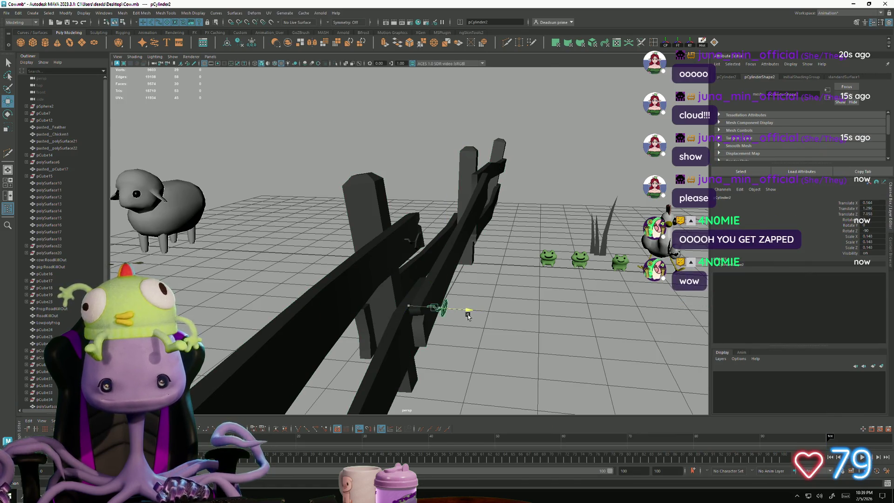
key("e")
mouse_move(421, 339)
left_mouse_down()
mouse_move(433, 347)
mouse_move(427, 311)
left_mouse_up()
left_click(523, 349)
mouse_move(523, 350)
left_mouse_down("alt")
mouse_move(385, 342)
mouse_move(389, 361)
mouse_move(419, 309)
mouse_move(483, 319)
mouse_move(470, 269)
mouse_move(477, 307)
mouse_move(501, 279)
left_mouse_up("alt")
Step: Reselect the copy and translate it in Z and Y onto the rail at the near post
left_click(440, 249)
key("r")
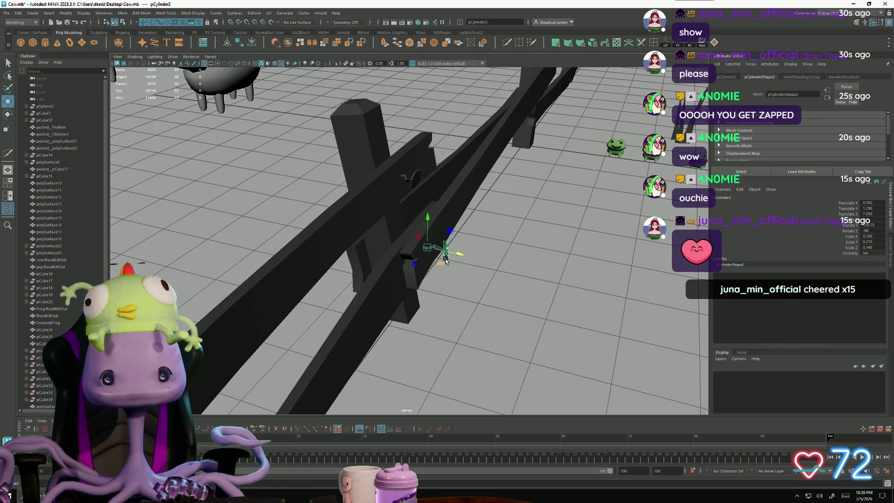
key("w")
mouse_move(456, 256)
left_mouse_down("alt")
mouse_move(384, 275)
mouse_move(465, 333)
mouse_move(363, 302)
mouse_move(456, 275)
mouse_move(473, 286)
mouse_move(448, 283)
mouse_move(557, 324)
mouse_move(405, 251)
mouse_move(439, 246)
left_mouse_up("alt")
right_click(422, 254)
scroll(559, 325, "up", 3)
left_click(439, 245)
mouse_move(451, 284)
left_mouse_down("alt")
mouse_move(491, 281)
mouse_move(387, 297)
mouse_move(432, 298)
left_mouse_up("alt")
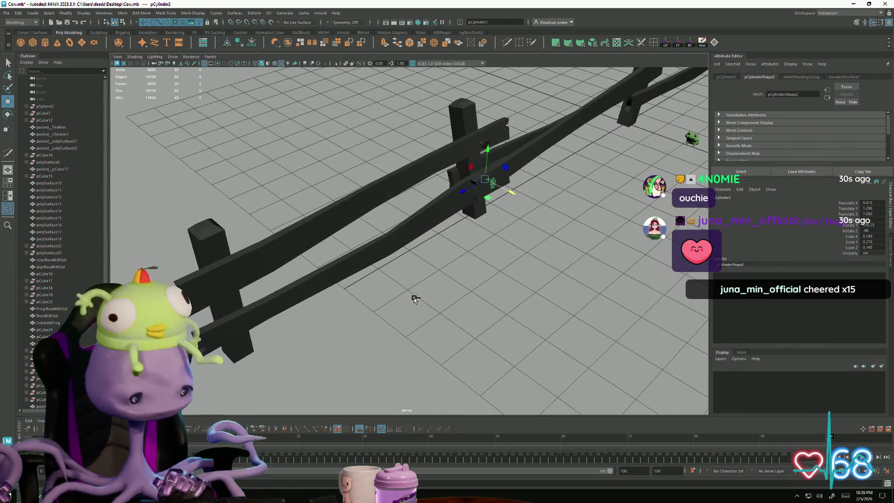
left_click_drag(238, 316, 272, 287)
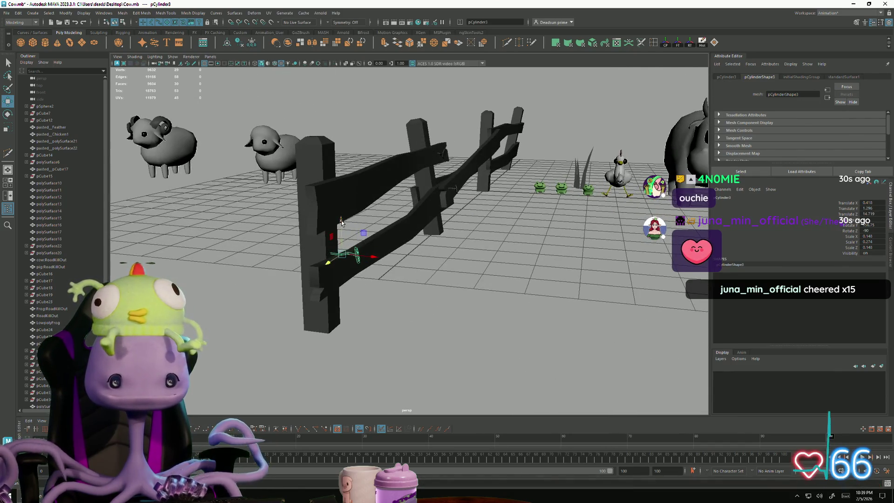
Step: Raise the nail slightly on the rail, then reselect pCylinder3 and frame it
mouse_move(339, 240)
left_mouse_down()
mouse_move(352, 298)
mouse_move(463, 304)
mouse_move(395, 275)
mouse_move(344, 269)
left_mouse_up()
key("e")
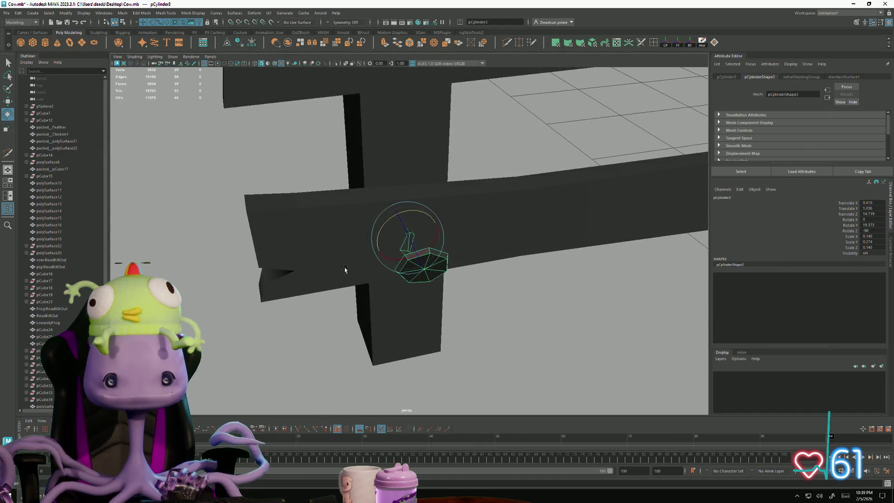
right_click_drag(441, 292, 307, 305, "alt")
left_click(307, 334)
mouse_move(307, 333)
left_mouse_down("alt")
mouse_move(253, 278)
mouse_move(308, 256)
mouse_move(335, 286)
mouse_move(329, 282)
left_mouse_up("alt")
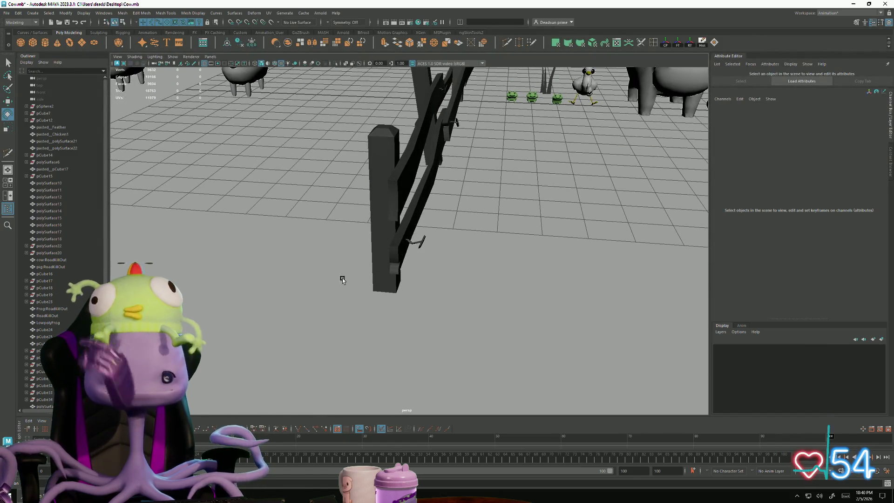
left_click(424, 239)
key("f")
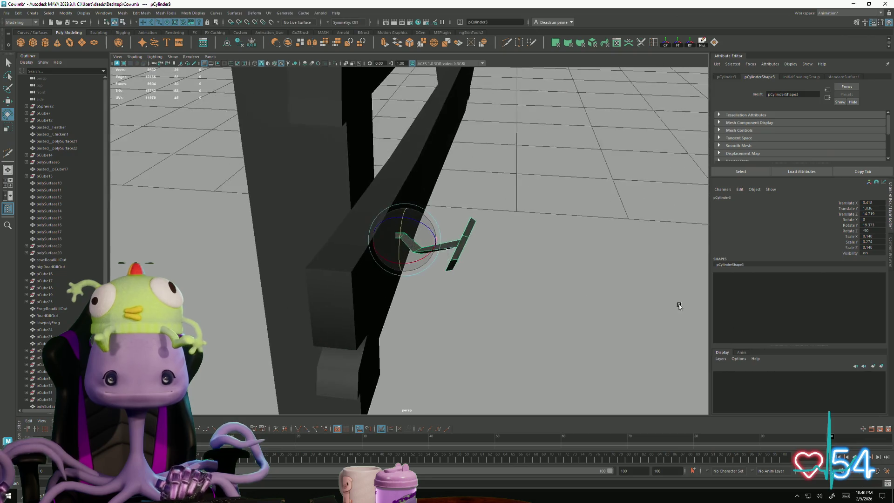
Step: In vertex mode, rotate the nail head's vertices to sit flat and select the tip vertices
right_click_drag(459, 233, 425, 204)
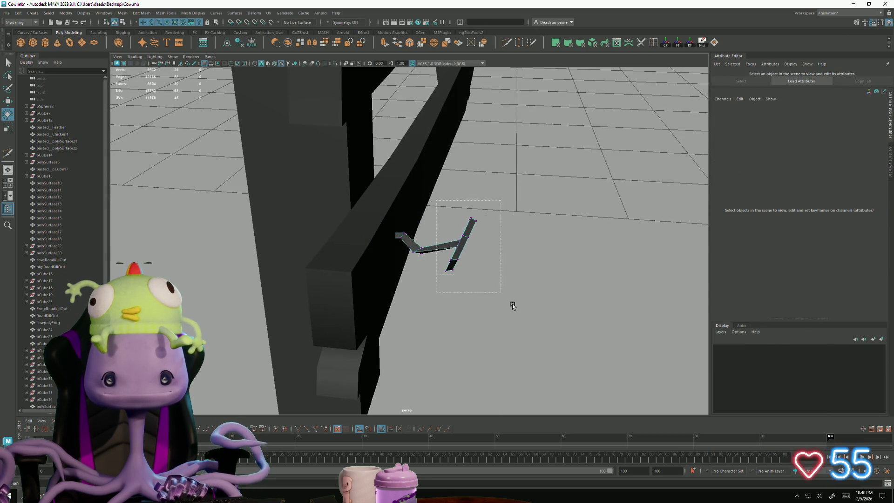
left_click_drag(512, 305, 508, 269)
left_click_drag(487, 234, 476, 264)
mouse_move(443, 293)
left_mouse_down("alt")
mouse_move(443, 305)
mouse_move(443, 295)
left_mouse_up("alt")
right_click_drag(411, 239, 412, 251)
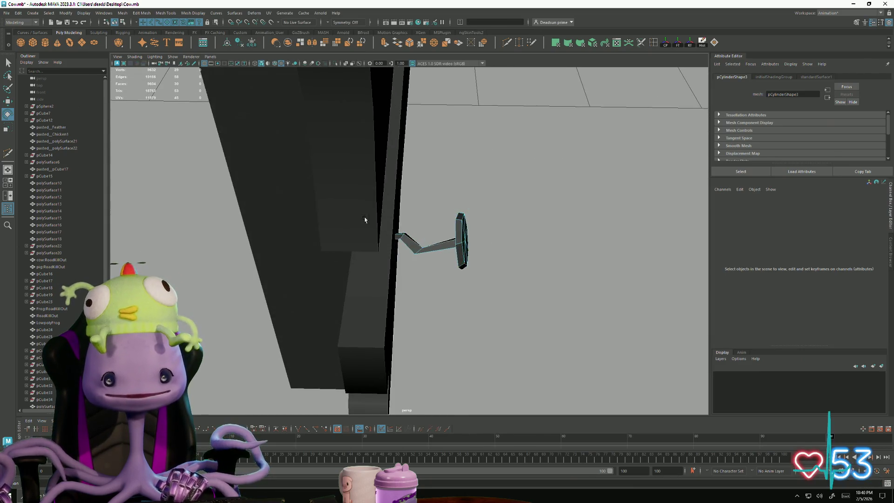
left_click(412, 246)
left_click(411, 319)
left_click(405, 242)
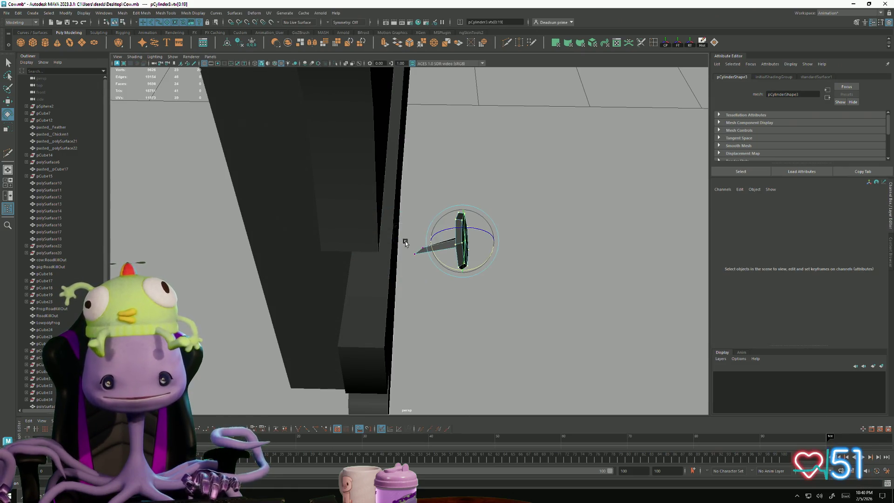
left_click(431, 280)
left_click_drag(406, 229, 437, 273)
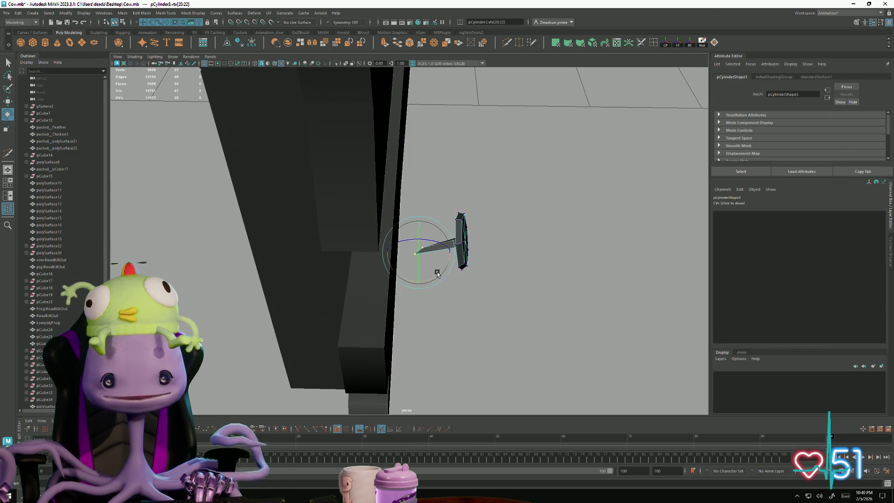
Step: Return to object mode, push the nail in X into the rail, and select the fence
right_click_drag(456, 238, 491, 226)
key("r")
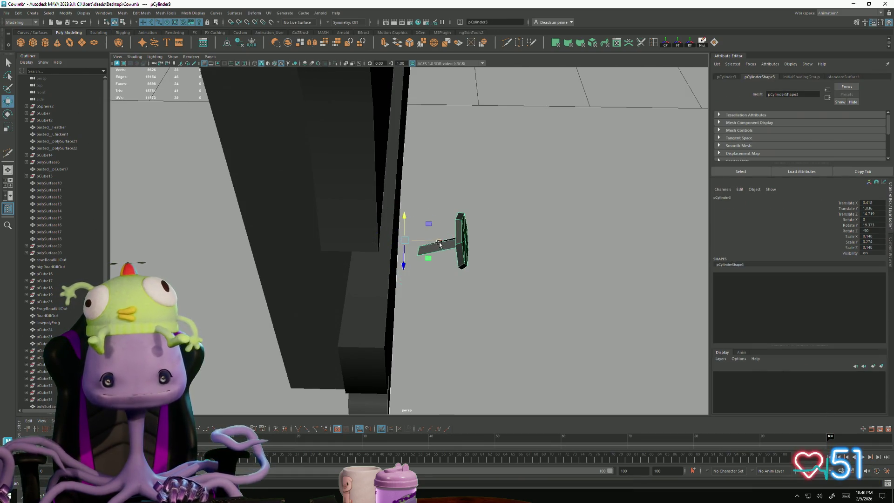
left_click_drag(439, 244, 409, 240)
mouse_move(460, 317)
left_mouse_down("alt")
mouse_move(370, 281)
mouse_move(371, 320)
left_mouse_up("alt")
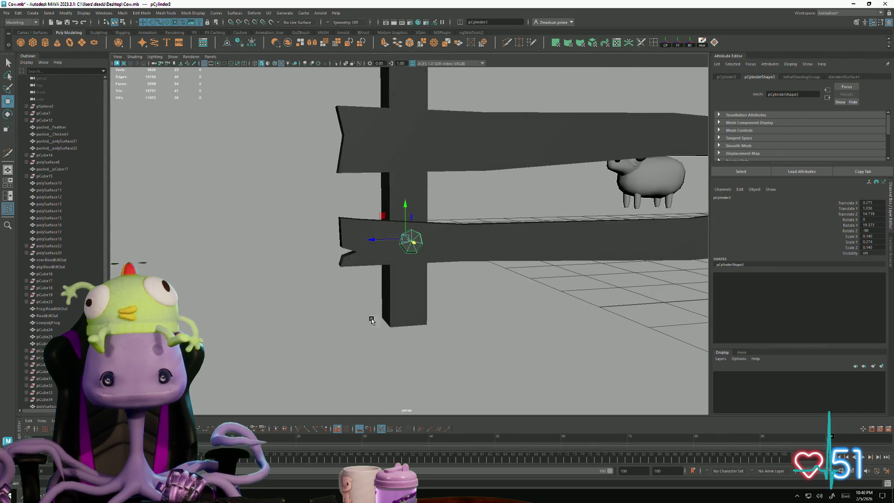
left_click(420, 353)
mouse_move(421, 353)
left_mouse_down("alt")
mouse_move(323, 317)
mouse_move(477, 329)
mouse_move(397, 305)
mouse_move(328, 315)
mouse_move(305, 298)
mouse_move(357, 315)
mouse_move(322, 260)
left_mouse_up("alt")
left_click(298, 243)
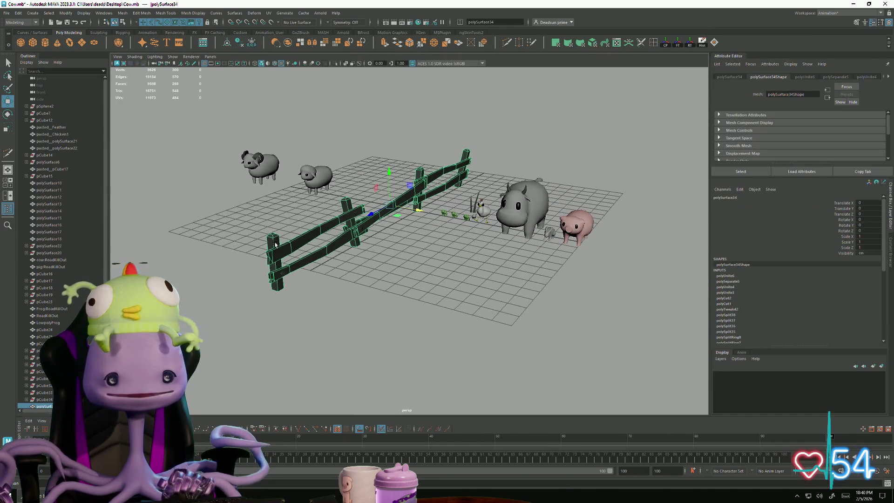
Step: Set the fence's lambert5 material Color to a lighter, more saturated warm brown
mouse_move(309, 237)
right_mouse_down()
mouse_move(307, 370)
mouse_move(325, 416)
mouse_move(356, 428)
right_mouse_up()
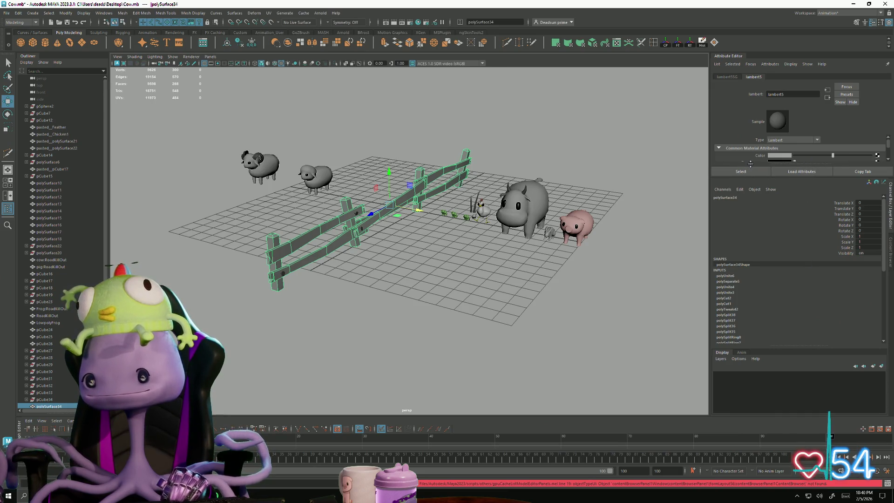
left_click(891, 203)
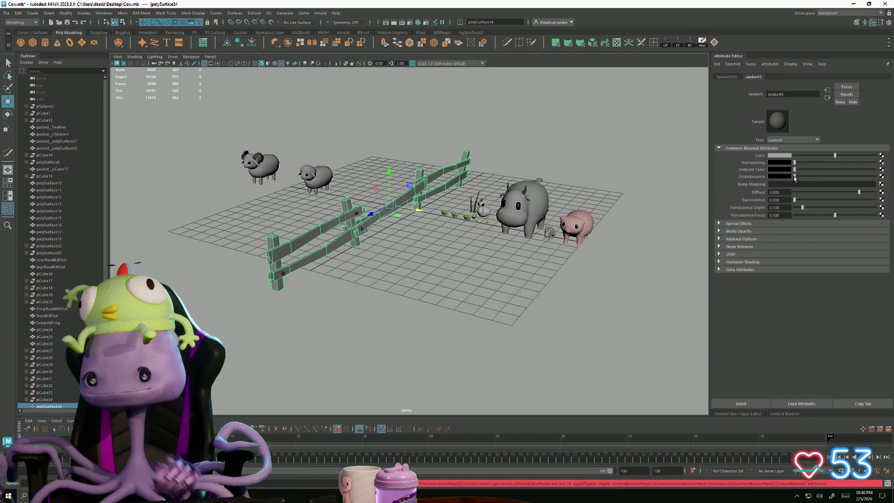
left_click(780, 156)
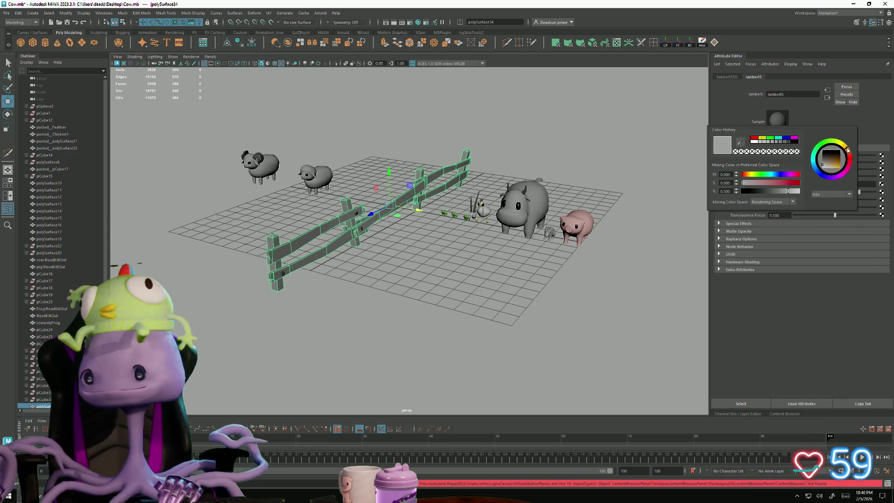
left_click(832, 165)
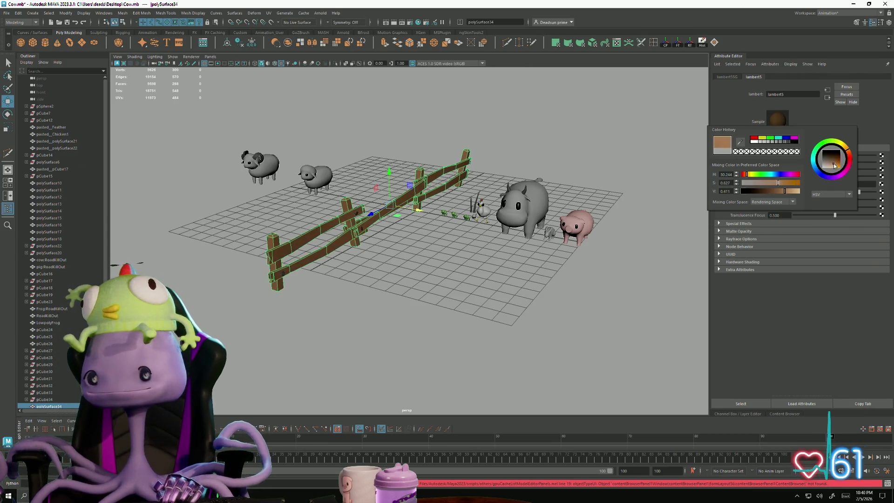
left_click_drag(829, 164, 837, 165)
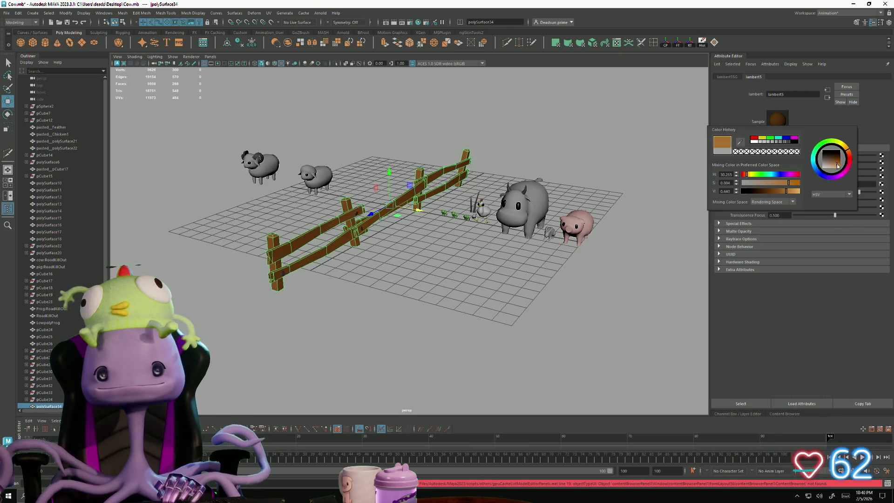
left_click(447, 279)
left_click_drag(447, 279, 373, 313, "alt")
mouse_move(372, 313)
right_mouse_down("alt")
mouse_move(465, 299)
mouse_move(454, 294)
right_mouse_up("alt")
mouse_move(454, 294)
left_mouse_down("alt")
mouse_move(330, 300)
mouse_move(397, 291)
mouse_move(375, 281)
mouse_move(479, 295)
mouse_move(313, 303)
mouse_move(513, 184)
mouse_move(483, 265)
mouse_move(470, 272)
left_mouse_up("alt")
Step: Move a nail up along the fence post and rotate it to face the fence
left_click(500, 196)
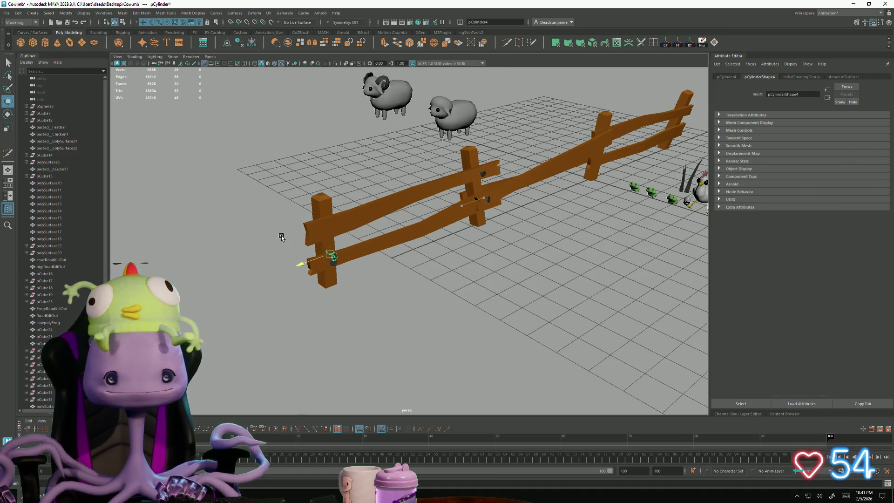
left_click_drag(332, 255, 326, 203)
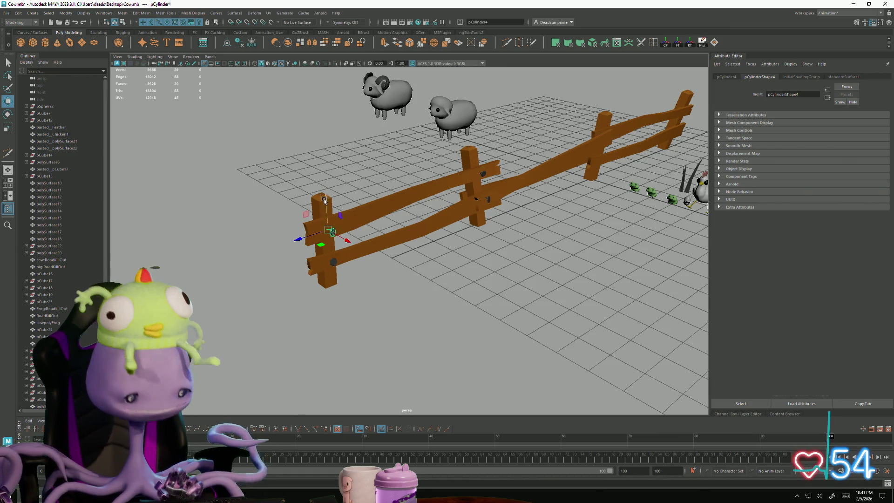
key("f")
mouse_move(306, 243)
left_mouse_down("alt")
mouse_move(390, 256)
mouse_move(339, 261)
mouse_move(379, 244)
mouse_move(439, 246)
mouse_move(448, 256)
mouse_move(412, 259)
mouse_move(427, 228)
mouse_move(416, 229)
left_mouse_up("alt")
key("e")
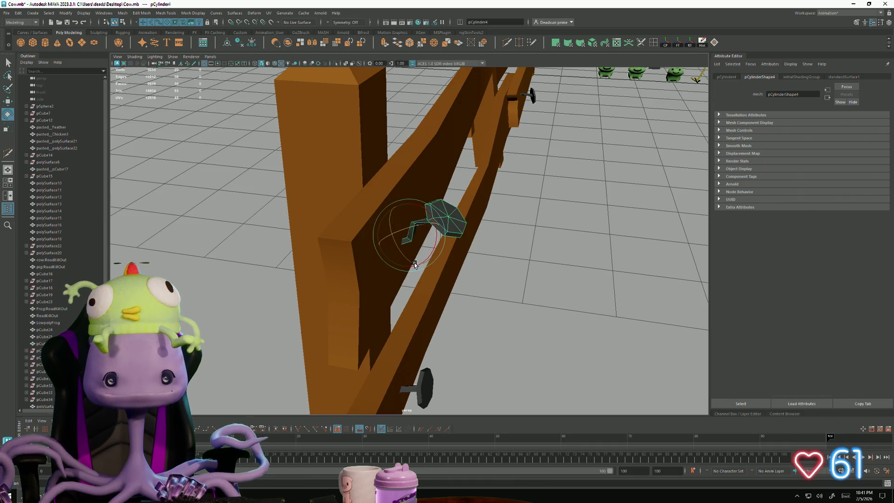
left_click(582, 303)
scroll(582, 303, "down", 5)
mouse_move(583, 303)
left_mouse_down("alt")
mouse_move(309, 300)
mouse_move(401, 294)
mouse_move(409, 239)
left_mouse_up("alt")
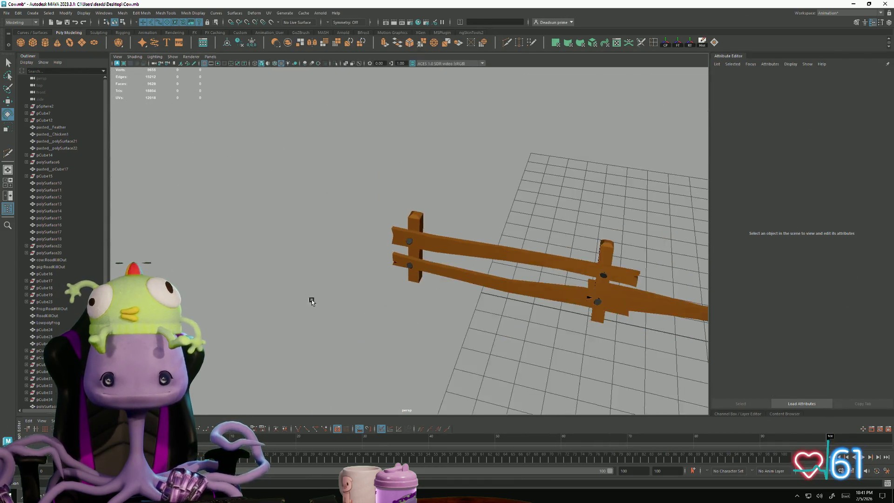
Step: Move the front-post nail against its rail, check it from low angles, then select another nail
left_click(406, 248)
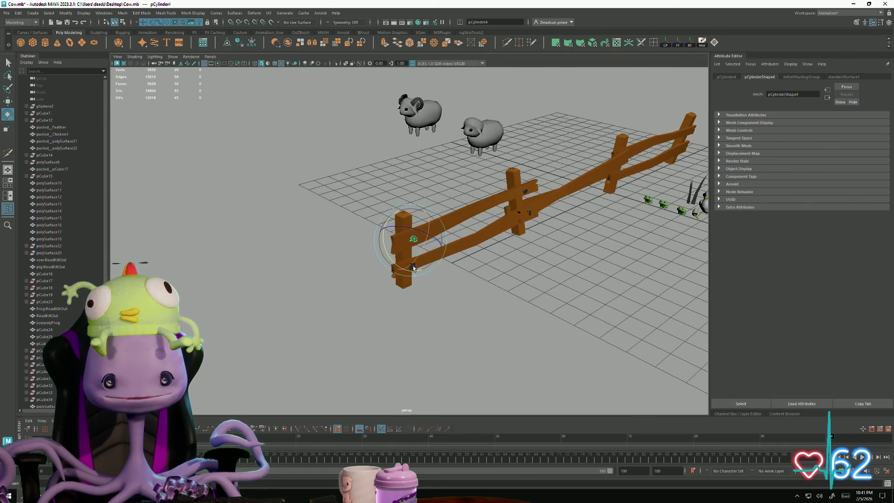
left_click(459, 309)
mouse_move(459, 309)
left_mouse_down("alt")
mouse_move(401, 319)
mouse_move(406, 305)
mouse_move(383, 335)
mouse_move(639, 303)
mouse_move(456, 264)
mouse_move(427, 254)
mouse_move(428, 240)
left_mouse_up("alt")
left_click(427, 254)
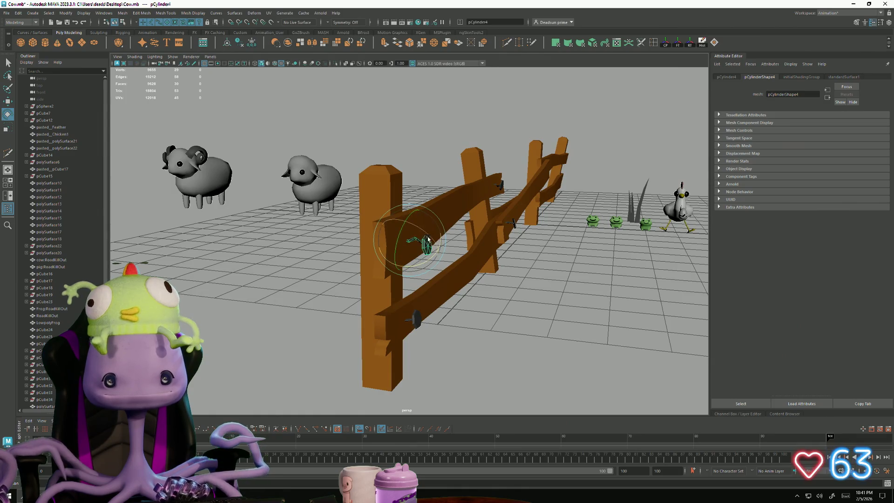
key("w")
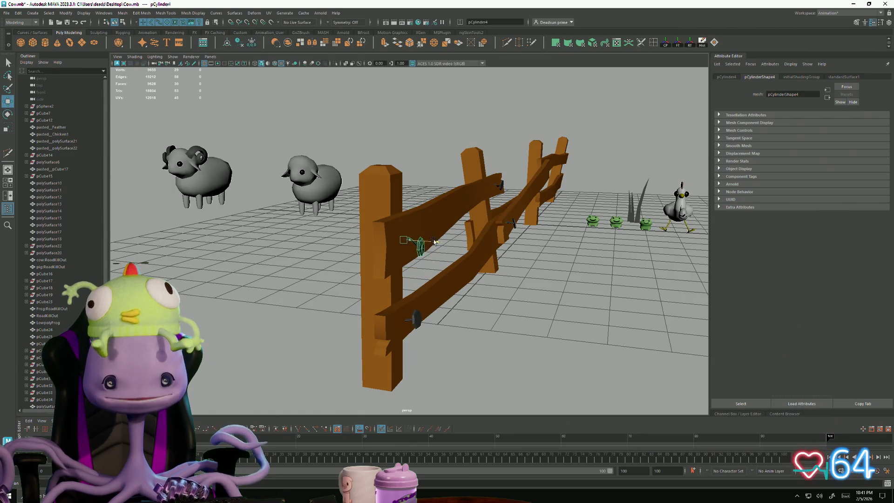
left_click(433, 241)
left_click_drag(427, 303, 441, 275, "alt")
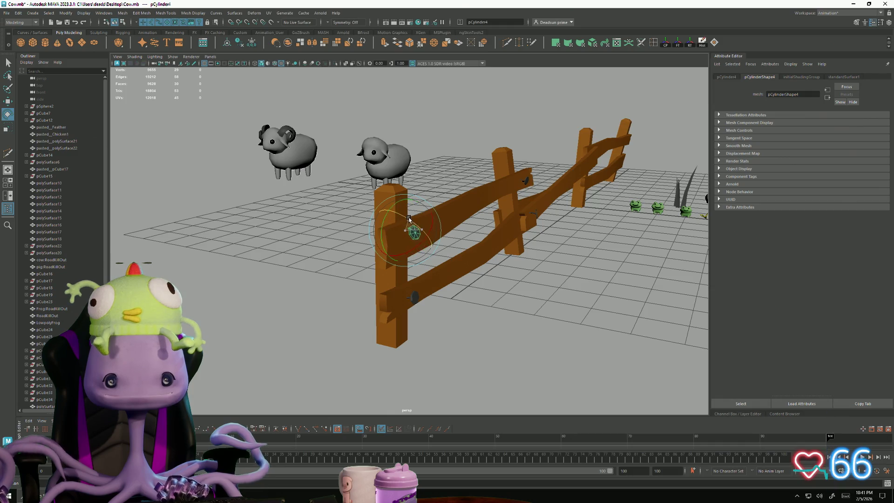
mouse_move(476, 331)
left_mouse_down("alt")
mouse_move(494, 339)
mouse_move(477, 352)
left_mouse_up("alt")
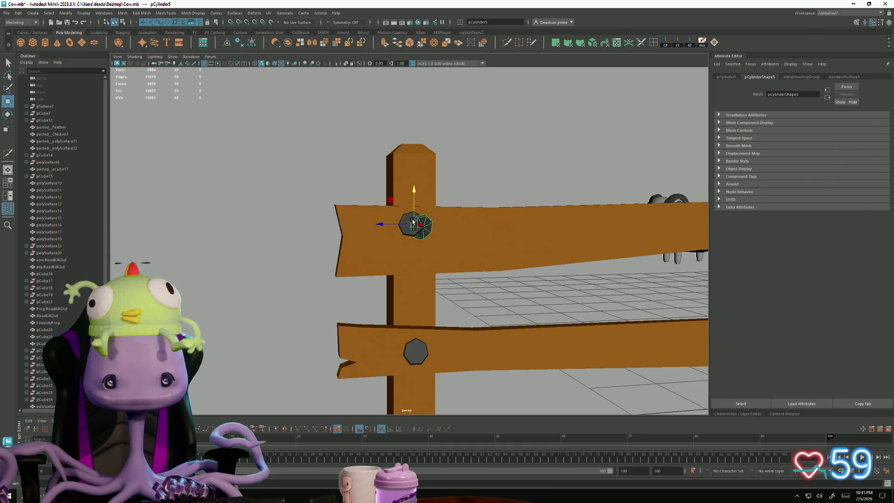
right_click_drag(458, 284, 498, 215, "alt")
mouse_move(499, 216)
left_mouse_down("alt")
mouse_move(465, 249)
mouse_move(419, 247)
mouse_move(450, 272)
left_mouse_up("alt")
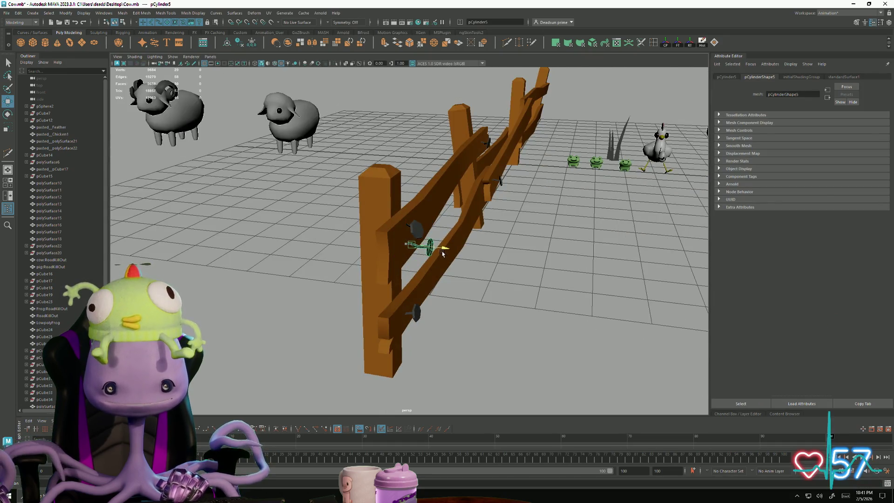
left_click(482, 302)
mouse_move(482, 303)
left_mouse_down("alt")
mouse_move(396, 319)
mouse_move(347, 314)
mouse_move(379, 280)
mouse_move(415, 333)
mouse_move(365, 355)
mouse_move(416, 344)
mouse_move(429, 325)
mouse_move(425, 313)
mouse_move(499, 350)
mouse_move(448, 301)
mouse_move(457, 270)
mouse_move(419, 339)
mouse_move(431, 300)
mouse_move(457, 348)
mouse_move(472, 333)
mouse_move(299, 335)
mouse_move(460, 217)
mouse_move(422, 232)
left_mouse_up("alt")
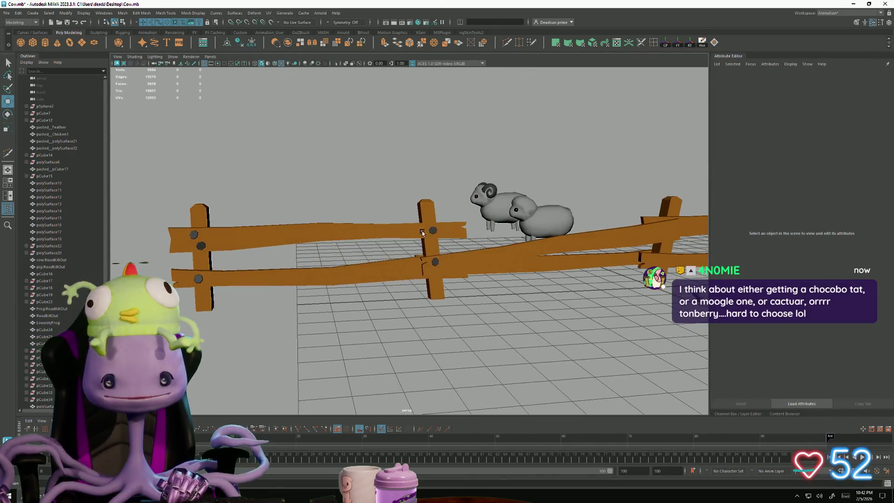
left_click(438, 262)
Step: Rotate the selected nail so its head presses against the middle post's rail
mouse_move(437, 262)
left_mouse_down("alt")
mouse_move(408, 324)
mouse_move(434, 352)
mouse_move(346, 318)
left_mouse_up("alt")
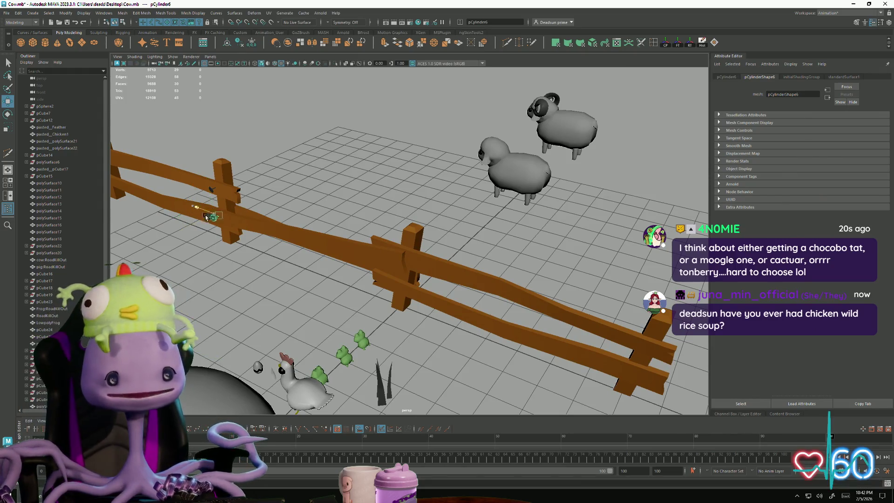
key("f")
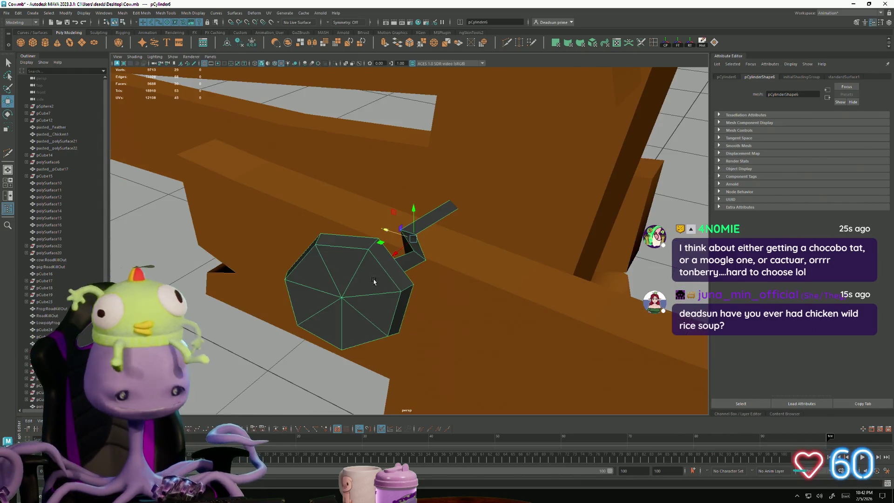
left_click_drag(363, 315, 408, 213, "alt")
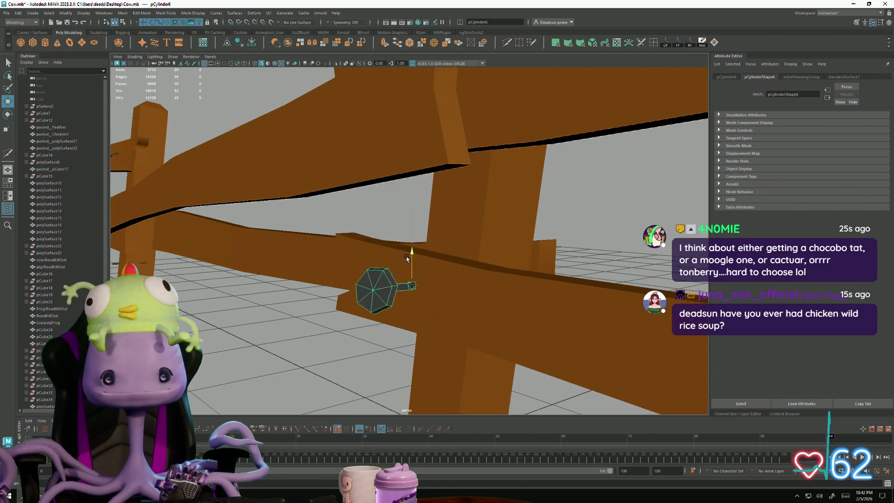
mouse_move(408, 266)
left_mouse_down("alt")
mouse_move(379, 284)
mouse_move(371, 315)
mouse_move(435, 278)
left_mouse_up("alt")
key("e")
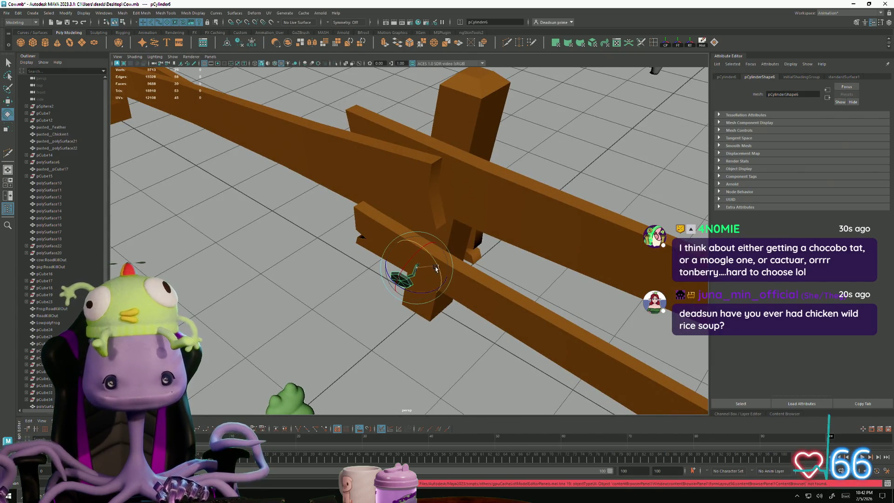
mouse_move(464, 325)
left_mouse_down("alt")
mouse_move(437, 298)
mouse_move(371, 288)
left_mouse_up("alt")
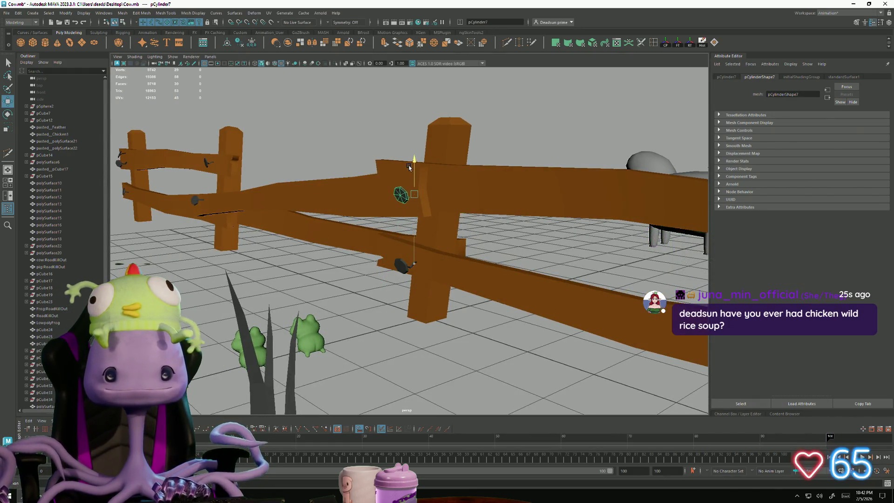
key("f")
left_click_drag(421, 266, 385, 249, "alt")
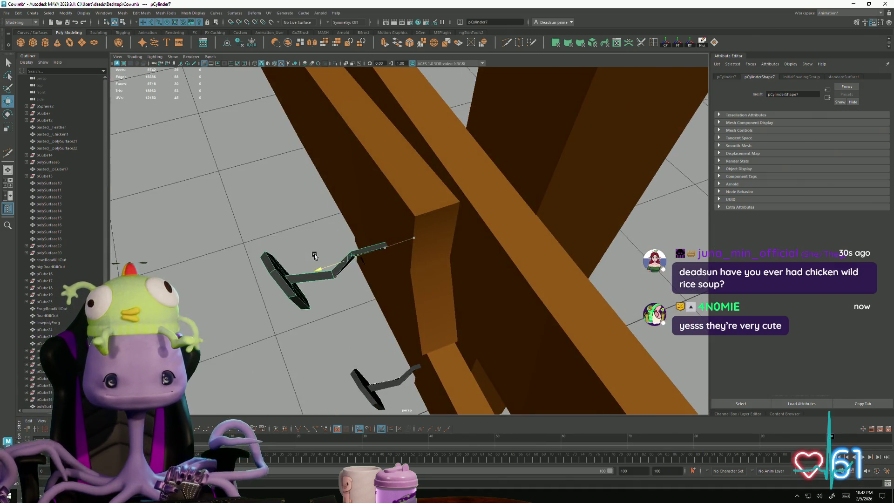
mouse_move(350, 254)
left_mouse_down("alt")
mouse_move(319, 249)
mouse_move(322, 267)
mouse_move(386, 254)
mouse_move(361, 294)
left_mouse_up("alt")
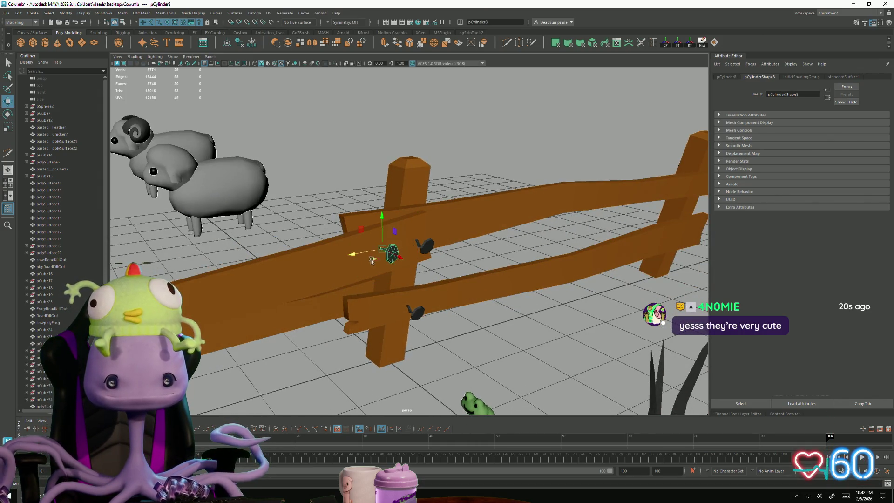
left_click_drag(362, 283, 404, 285, "alt")
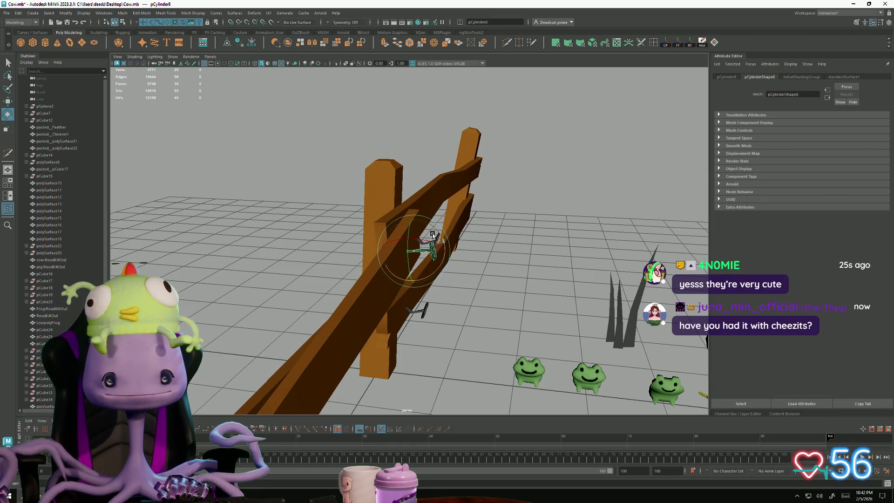
Step: Frame the whole farm scene and select the next nail for scaling
left_click(509, 253)
key("f")
mouse_move(509, 253)
left_mouse_down("alt")
mouse_move(314, 303)
mouse_move(305, 317)
mouse_move(396, 329)
mouse_move(443, 308)
mouse_move(457, 313)
mouse_move(427, 316)
mouse_move(465, 303)
mouse_move(307, 320)
mouse_move(300, 306)
mouse_move(331, 286)
left_mouse_up("alt")
mouse_move(330, 286)
right_mouse_down("alt")
mouse_move(592, 344)
mouse_move(435, 313)
right_mouse_up("alt")
left_click_drag(435, 314, 429, 287, "alt")
left_click(434, 241)
key("r")
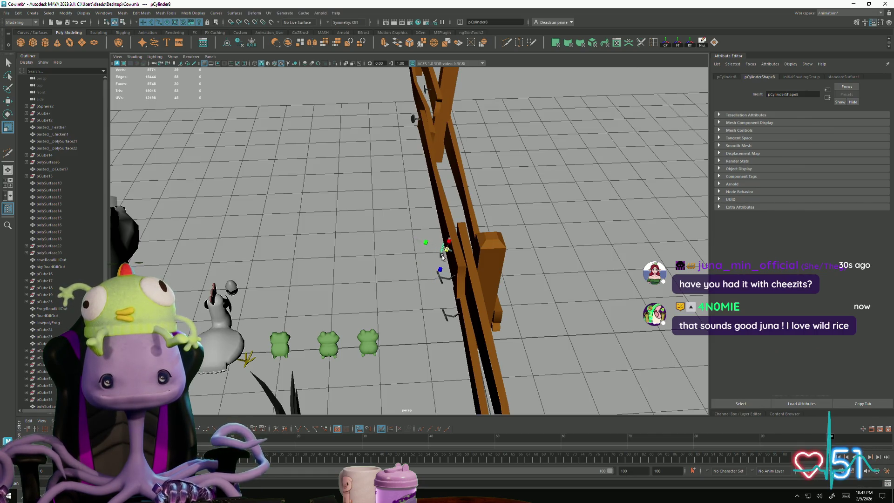
Step: Select a nail beside the fence and frame the view on it
left_click(410, 260)
mouse_move(409, 261)
left_mouse_down("alt")
mouse_move(482, 286)
mouse_move(420, 294)
mouse_move(402, 267)
mouse_move(393, 312)
mouse_move(306, 305)
mouse_move(387, 284)
mouse_move(334, 285)
mouse_move(413, 263)
mouse_move(396, 275)
mouse_move(371, 262)
mouse_move(368, 328)
mouse_move(453, 364)
mouse_move(596, 395)
mouse_move(587, 389)
left_mouse_up("alt")
left_click(371, 263)
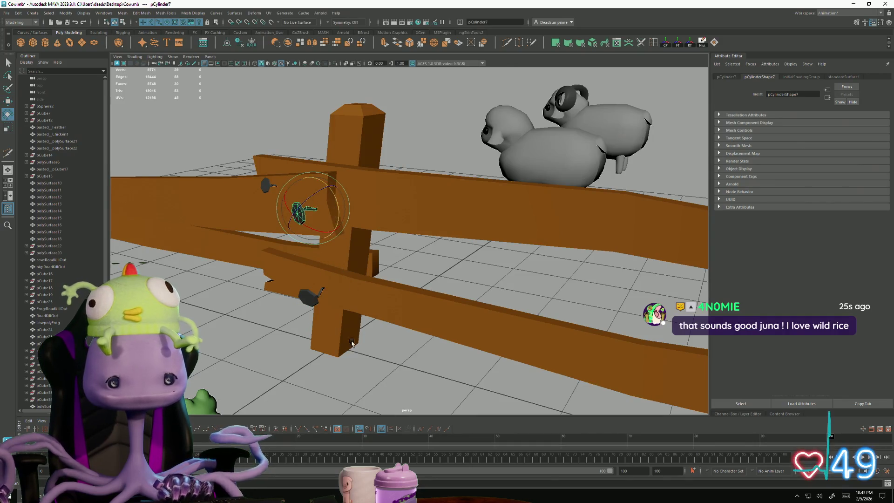
left_click(308, 298)
scroll(308, 299, "down", 5)
mouse_move(308, 299)
left_mouse_down("alt")
mouse_move(291, 242)
mouse_move(290, 286)
left_mouse_up("alt")
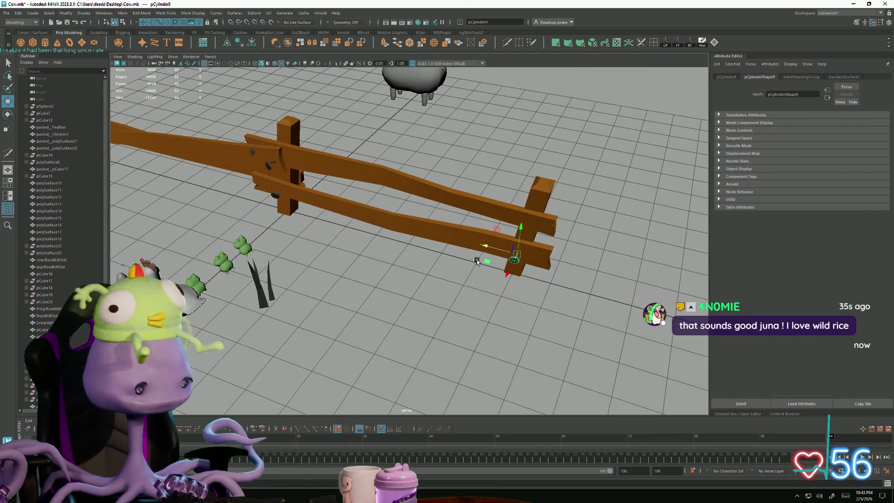
key("f")
Step: Inspect the nails on the fence rails from above and from a low side angle
mouse_move(487, 259)
left_mouse_down("alt")
mouse_move(436, 275)
mouse_move(412, 266)
mouse_move(387, 334)
mouse_move(336, 333)
mouse_move(380, 330)
left_mouse_up("alt")
scroll(436, 275, "down", 5)
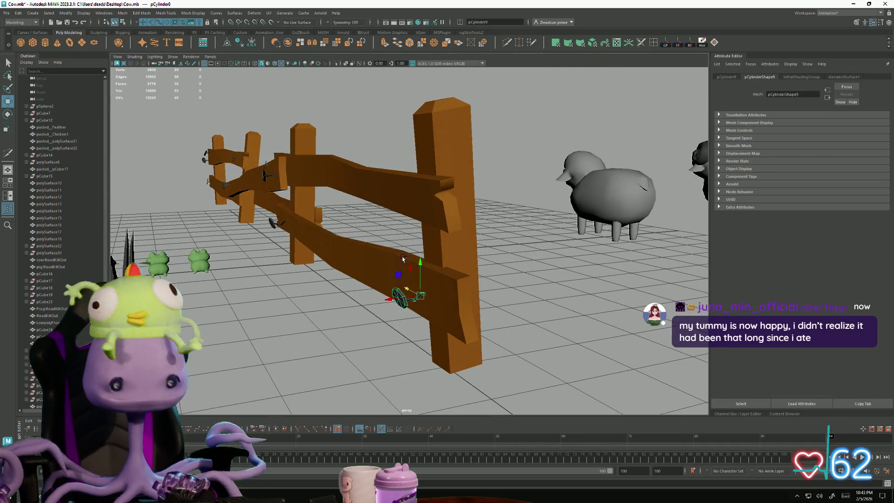
mouse_move(429, 165)
left_mouse_down("alt")
mouse_move(462, 204)
mouse_move(413, 198)
left_mouse_up("alt")
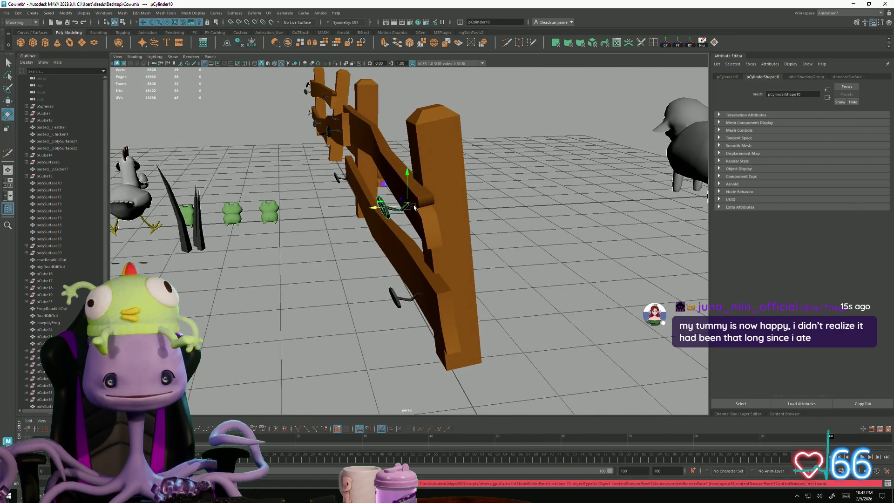
mouse_move(414, 228)
left_mouse_down("alt")
mouse_move(447, 309)
mouse_move(415, 299)
mouse_move(418, 325)
mouse_move(456, 329)
mouse_move(210, 329)
mouse_move(317, 321)
mouse_move(417, 343)
mouse_move(383, 319)
left_mouse_up("alt")
Step: Clear the selection and orbit out to show the fence, sheep, frogs and cow
right_click_drag(425, 194, 404, 251)
mouse_move(404, 251)
left_mouse_down("alt")
mouse_move(482, 179)
mouse_move(295, 321)
mouse_move(307, 263)
mouse_move(288, 268)
left_mouse_up("alt")
right_click_drag(328, 267, 422, 287, "alt")
left_click_drag(422, 287, 252, 298, "alt")
middle_click_drag(252, 297, 313, 278, "alt")
mouse_move(313, 279)
right_mouse_down("alt")
mouse_move(274, 294)
mouse_move(361, 266)
mouse_move(331, 259)
right_mouse_up("alt")
left_click_drag(330, 259, 543, 188, "alt")
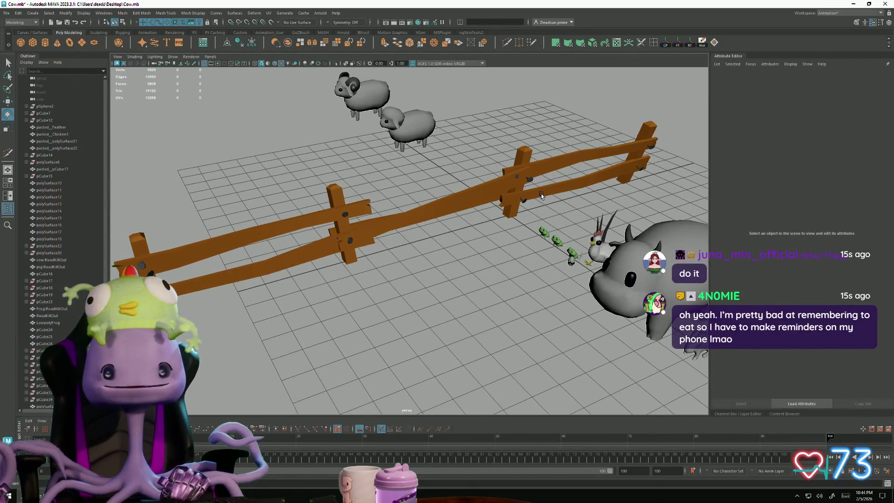
left_click(541, 196)
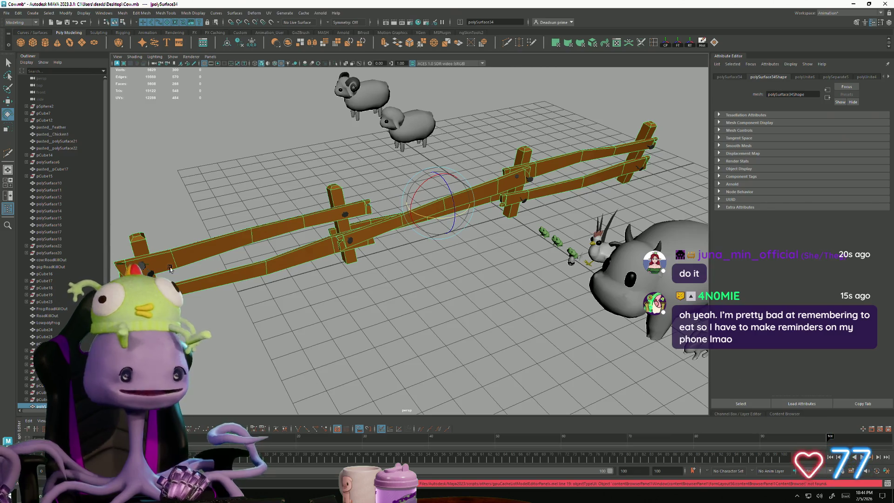
mouse_move(266, 329)
left_mouse_down("alt")
mouse_move(273, 334)
mouse_move(262, 285)
left_mouse_up("alt")
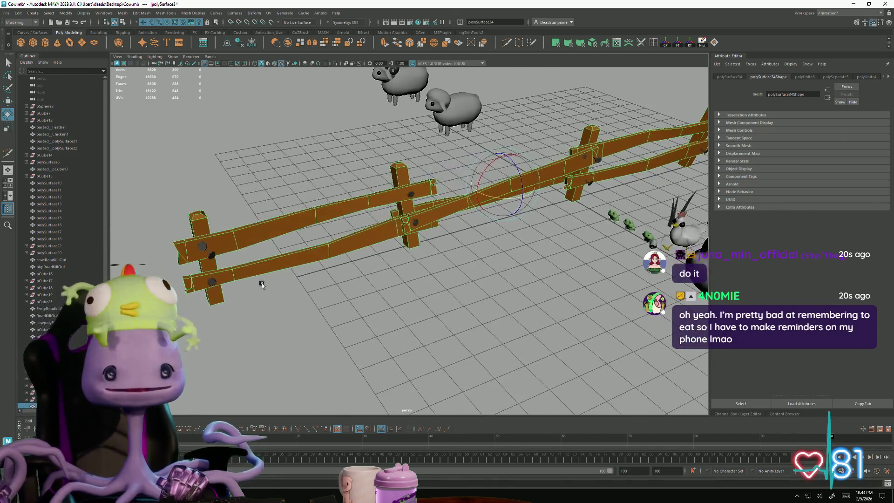
mouse_move(357, 316)
left_mouse_down("alt")
mouse_move(409, 309)
mouse_move(407, 342)
mouse_move(425, 331)
mouse_move(342, 319)
mouse_move(369, 241)
mouse_move(329, 313)
mouse_move(381, 330)
mouse_move(363, 307)
mouse_move(377, 281)
mouse_move(391, 318)
left_mouse_up("alt")
left_click(343, 319)
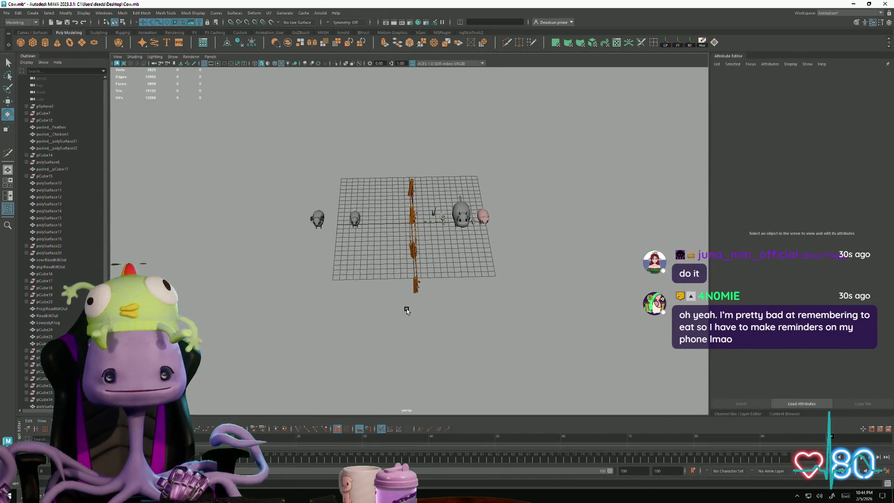
middle_click_drag(407, 310, 395, 329, "alt")
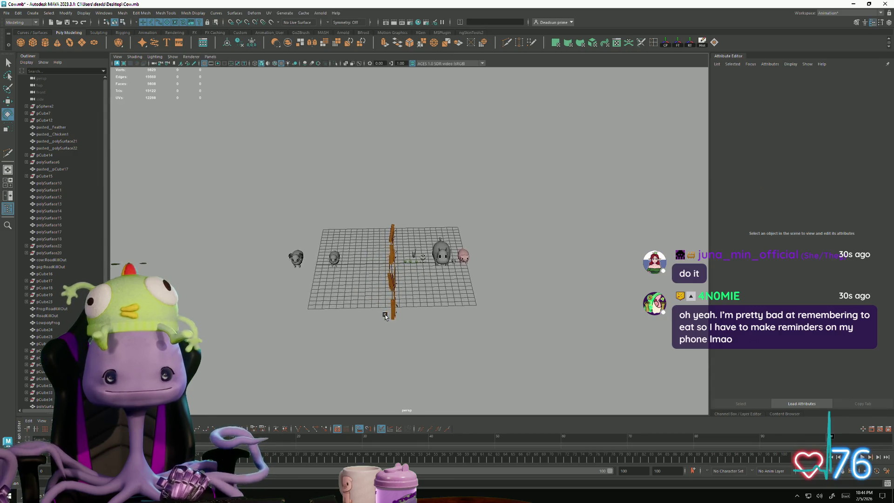
mouse_move(383, 323)
left_mouse_down("alt")
mouse_move(339, 336)
mouse_move(342, 351)
mouse_move(247, 291)
mouse_move(259, 283)
mouse_move(260, 260)
left_mouse_up("alt")
mouse_move(300, 296)
left_mouse_down("alt")
mouse_move(361, 321)
mouse_move(415, 316)
mouse_move(385, 354)
mouse_move(417, 333)
mouse_move(409, 349)
left_mouse_up("alt")
mouse_move(340, 303)
right_mouse_down("alt")
mouse_move(367, 320)
mouse_move(456, 330)
mouse_move(429, 317)
right_mouse_up("alt")
left_click_drag(430, 317, 431, 322, "alt")
mouse_move(431, 321)
right_mouse_down("alt")
mouse_move(451, 325)
mouse_move(437, 273)
mouse_move(447, 288)
mouse_move(424, 303)
right_mouse_up("alt")
left_click(424, 304)
right_click(406, 283)
double_click(405, 277)
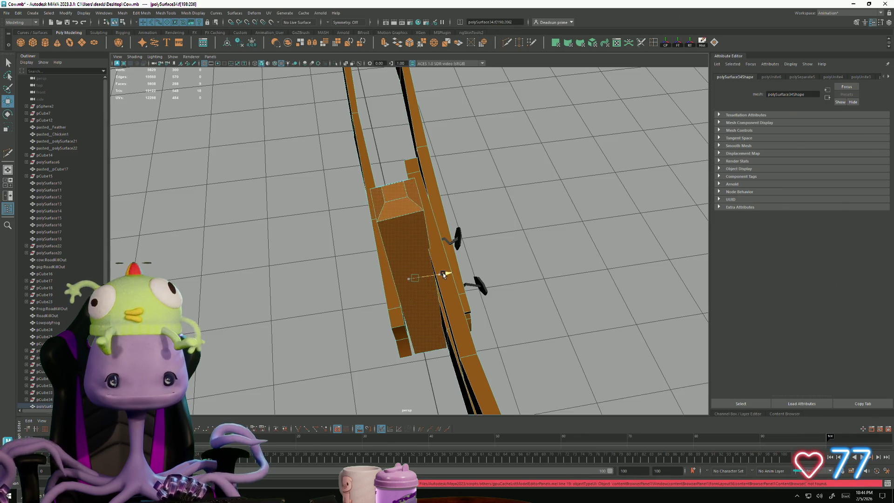
left_click(527, 314)
scroll(343, 311, "down", 5)
mouse_move(343, 312)
left_mouse_down("alt")
mouse_move(319, 319)
mouse_move(347, 339)
mouse_move(479, 295)
mouse_move(362, 309)
left_mouse_up("alt")
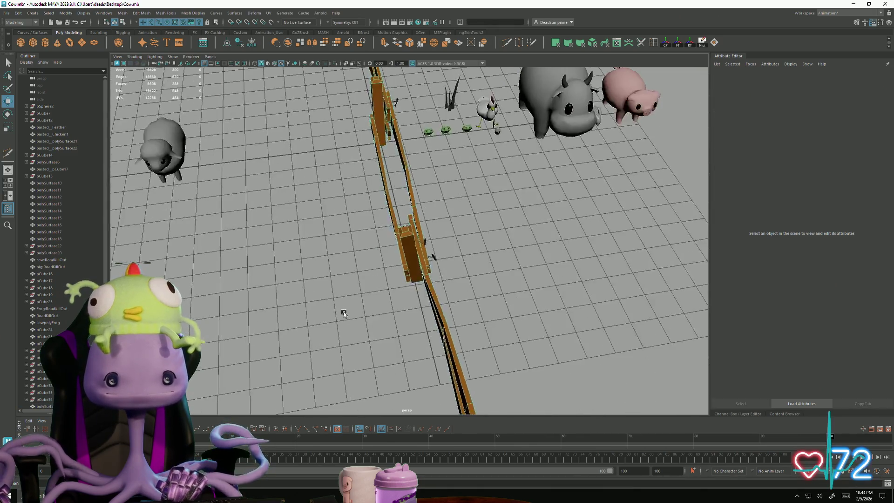
right_click(380, 233)
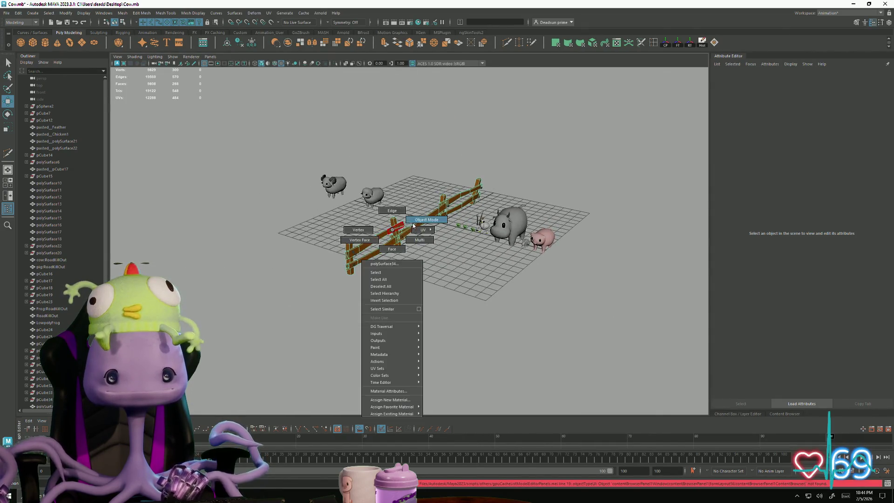
Step: Clear the selection, select a frog, and zoom in around the cow, chicken and frogs
left_click(374, 296)
mouse_move(389, 304)
right_mouse_down("alt")
mouse_move(391, 291)
mouse_move(720, 320)
right_mouse_up("alt")
left_click(333, 235)
right_click_drag(332, 235, 283, 347, "alt")
right_click_drag(451, 340, 340, 300, "alt")
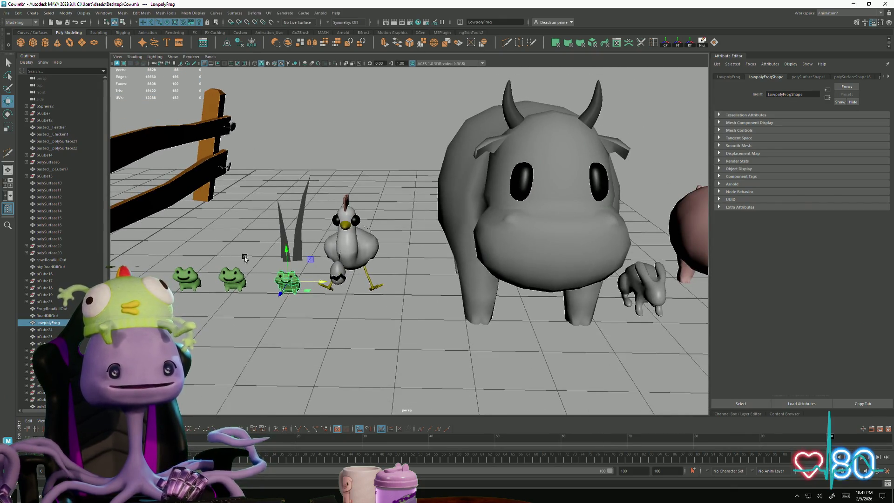
mouse_move(245, 258)
left_mouse_down("alt")
mouse_move(283, 313)
mouse_move(283, 304)
mouse_move(279, 316)
mouse_move(339, 326)
mouse_move(347, 349)
mouse_move(400, 259)
left_mouse_up("alt")
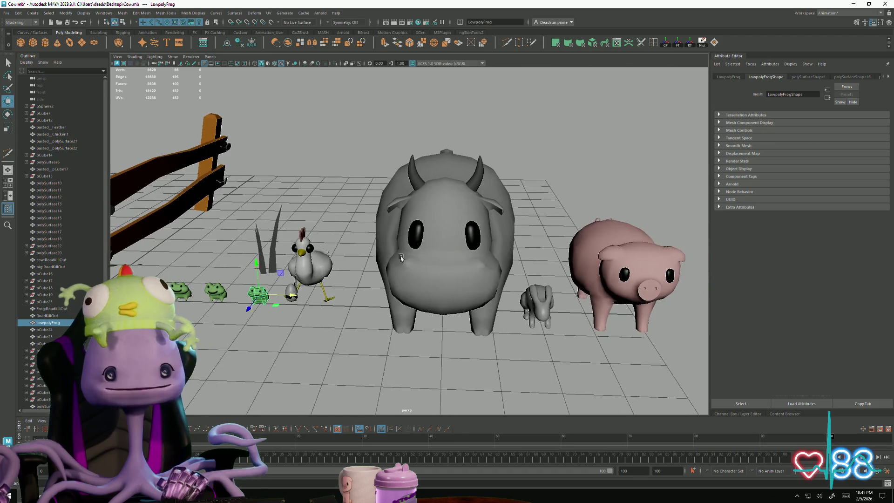
Step: Select the cow and browse the Edit > Delete All by Type options without choosing one
left_click(402, 261)
mouse_move(350, 357)
left_mouse_down("alt")
mouse_move(379, 361)
mouse_move(344, 320)
mouse_move(330, 368)
mouse_move(344, 344)
mouse_move(330, 356)
left_mouse_up("alt")
mouse_move(330, 356)
right_mouse_down("alt")
mouse_move(256, 315)
mouse_move(373, 302)
right_mouse_up("alt")
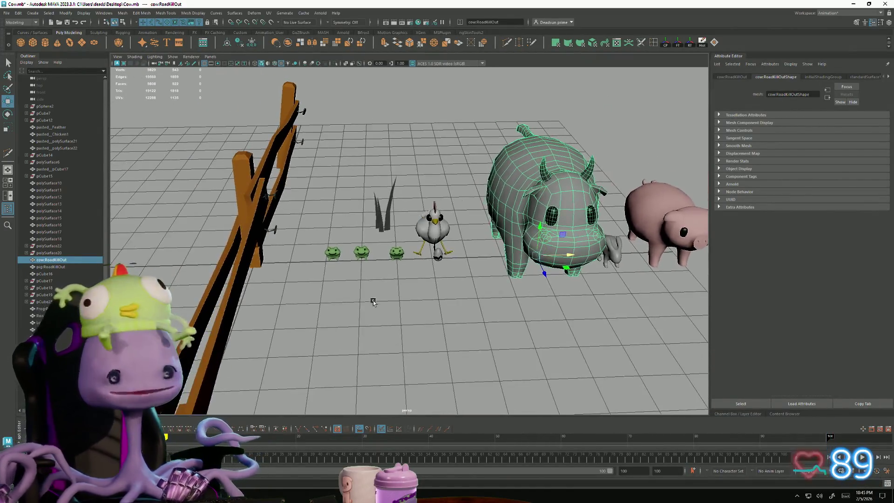
left_click(3, 12)
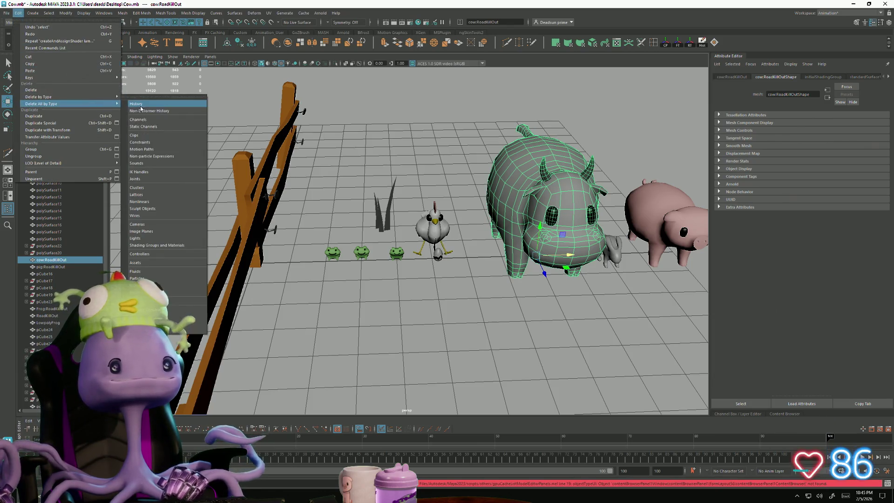
key("Escape")
Step: Save the scene as Cow.mb and tumble the view toward the animals and fence
left_click(6, 13)
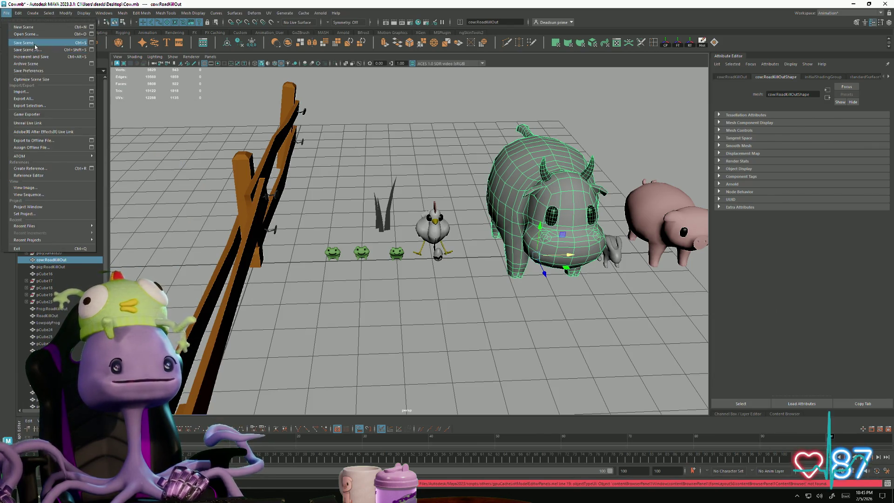
left_click(35, 43)
mouse_move(398, 335)
left_mouse_down("alt")
mouse_move(405, 340)
mouse_move(416, 325)
mouse_move(273, 316)
left_mouse_up("alt")
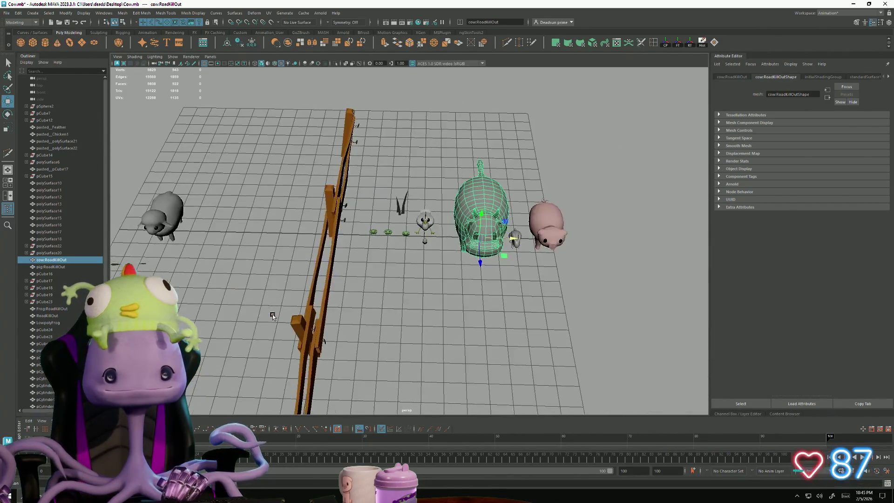
mouse_move(381, 321)
left_mouse_down("alt")
mouse_move(367, 351)
mouse_move(384, 325)
mouse_move(381, 294)
mouse_move(391, 279)
mouse_move(371, 293)
left_mouse_up("alt")
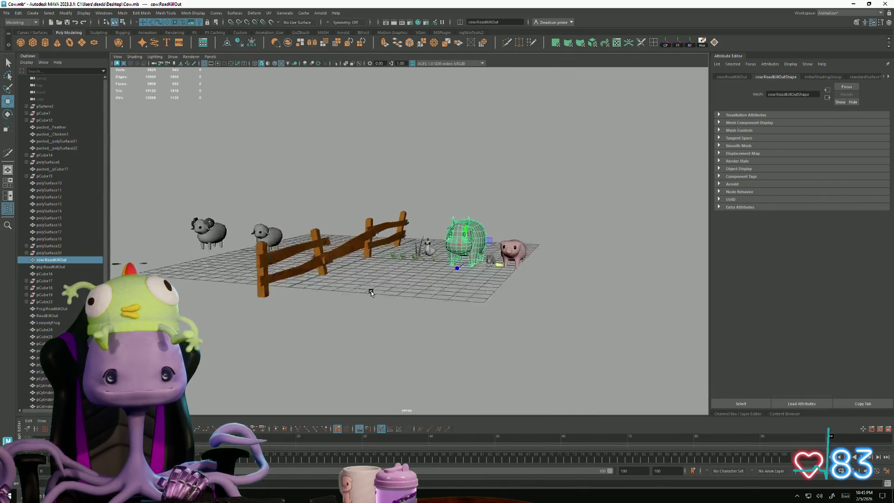
right_click_drag(371, 294, 584, 336, "alt")
left_click_drag(584, 335, 521, 316, "alt")
Step: Select the pig and zoom in on the cow, chicken and pig
left_click(488, 265)
mouse_move(489, 265)
left_mouse_down("alt")
mouse_move(370, 338)
mouse_move(410, 303)
mouse_move(366, 325)
mouse_move(404, 330)
mouse_move(363, 353)
mouse_move(455, 341)
mouse_move(352, 350)
mouse_move(381, 364)
mouse_move(334, 353)
mouse_move(357, 325)
mouse_move(365, 324)
mouse_move(357, 355)
left_mouse_up("alt")
right_click_drag(362, 351, 440, 389, "alt")
mouse_move(373, 358)
left_mouse_down("alt")
mouse_move(326, 356)
mouse_move(344, 370)
mouse_move(295, 351)
mouse_move(328, 340)
mouse_move(322, 347)
mouse_move(329, 301)
mouse_move(321, 303)
mouse_move(336, 332)
mouse_move(289, 331)
mouse_move(353, 343)
mouse_move(360, 328)
mouse_move(343, 343)
mouse_move(362, 358)
left_mouse_up("alt")
scroll(361, 358, "up", 10)
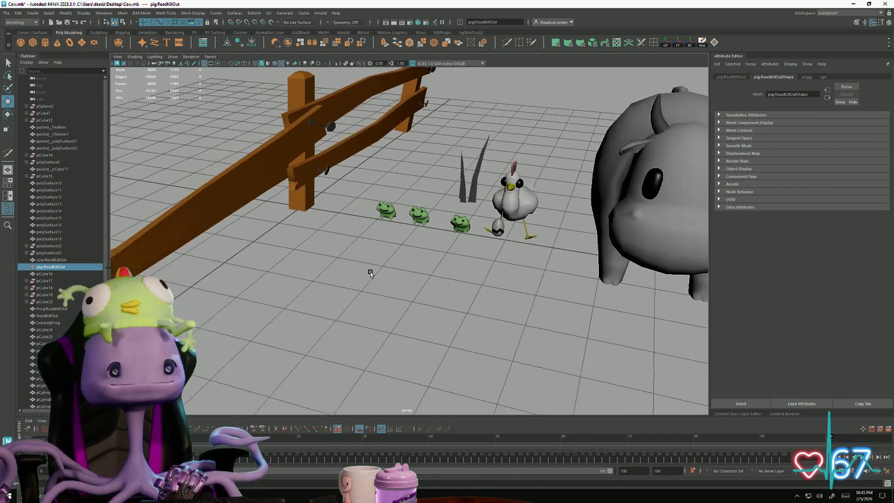
Step: Draw a polygon disc at the fence post base, then delete it
left_click(81, 42)
left_click_drag(212, 184, 261, 186)
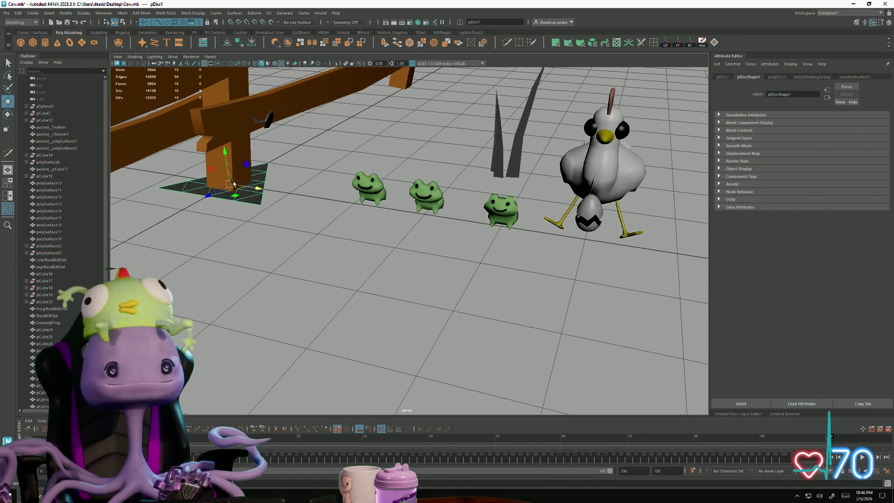
key("Delete")
Step: In Discord's #general, open a card photo and flip back through the earlier card photos
key("alt+Tab")
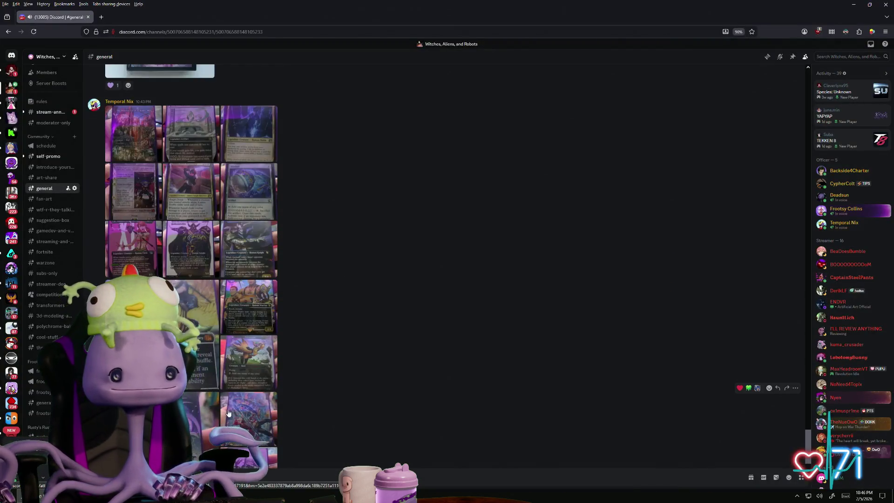
scroll(228, 412, "down", 3)
left_click(228, 413)
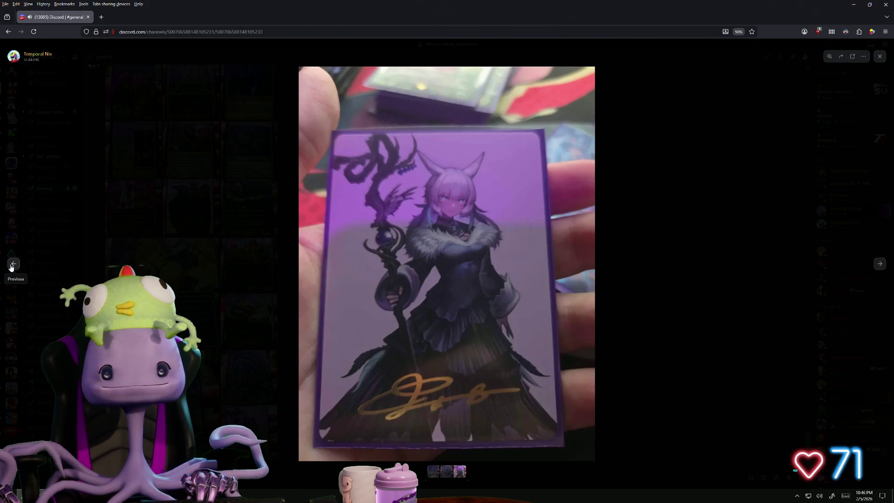
left_click(11, 266)
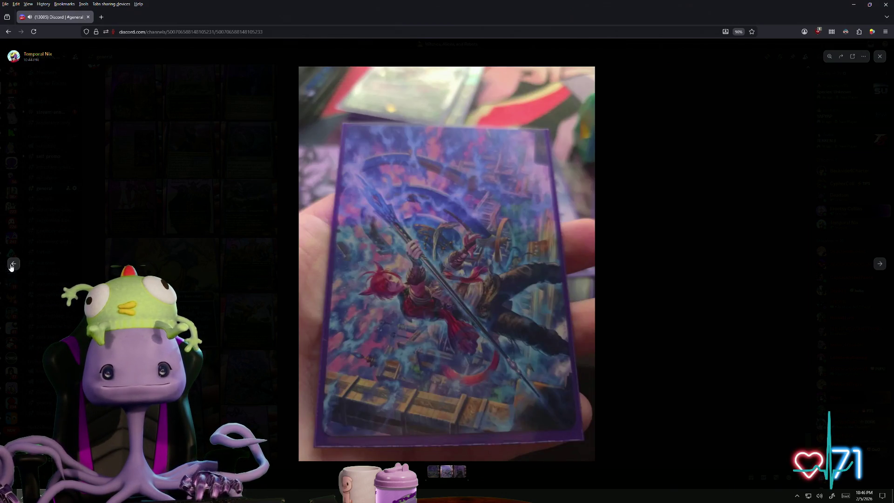
left_click(11, 266)
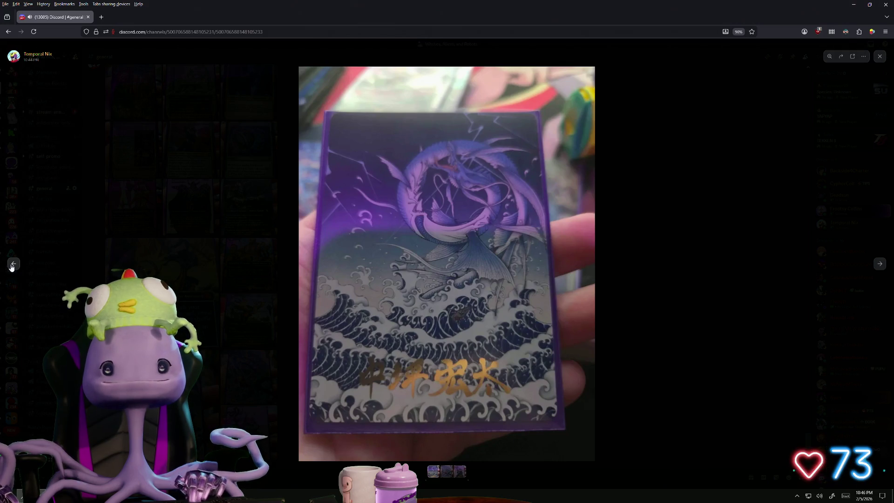
left_click(13, 264)
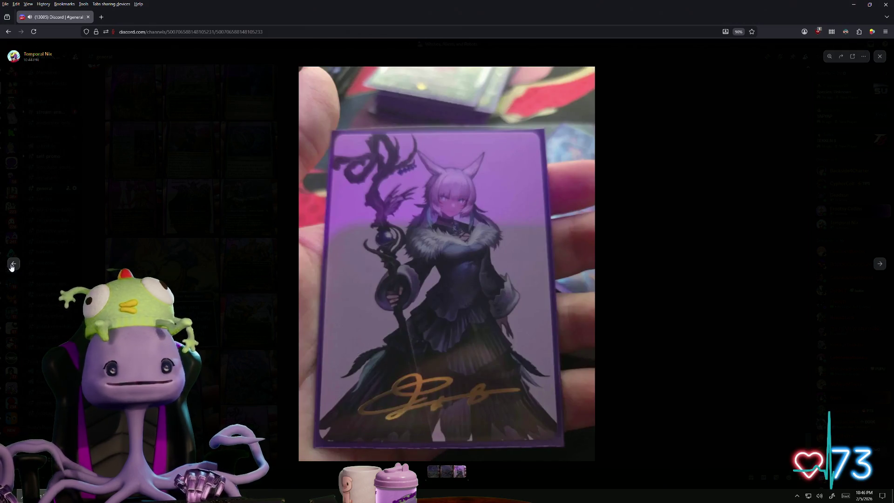
left_click(12, 266)
left_click(11, 266)
left_click(11, 266)
left_click(12, 266)
left_click(196, 328)
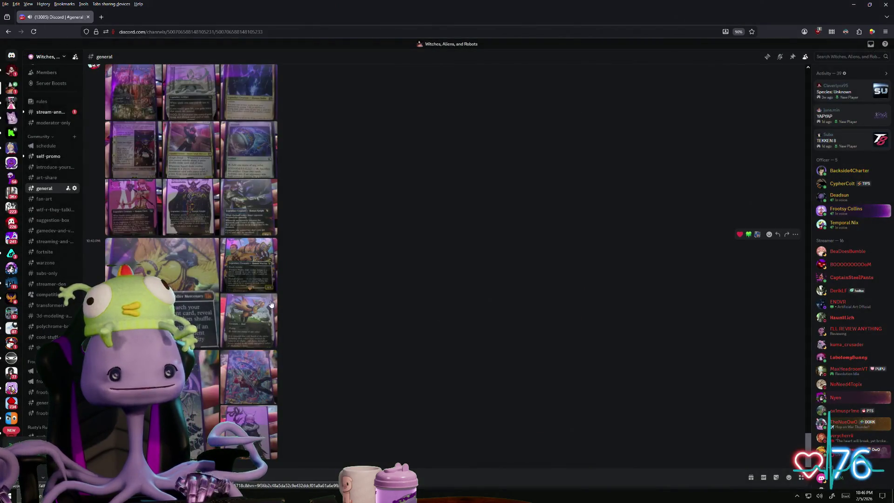
Step: View the Paradise Chocobo and Wakka, Devoted Guardian card photos, browsing earlier images
left_click(252, 323)
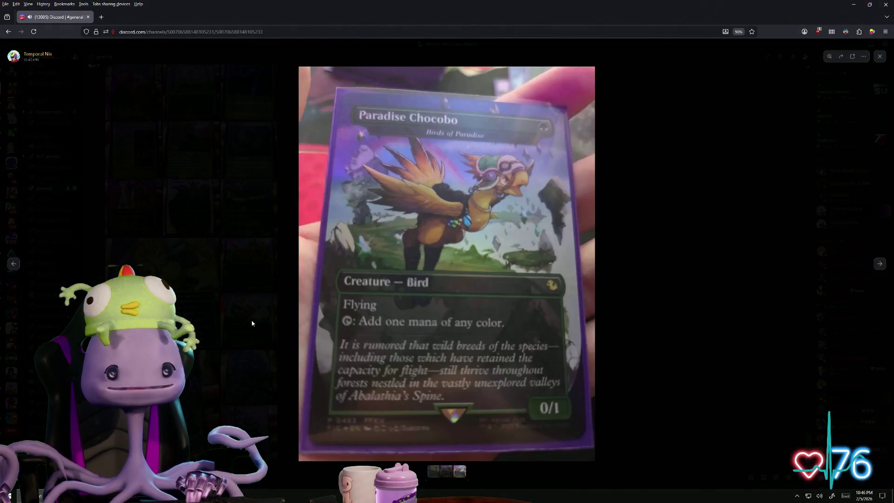
left_click(24, 268)
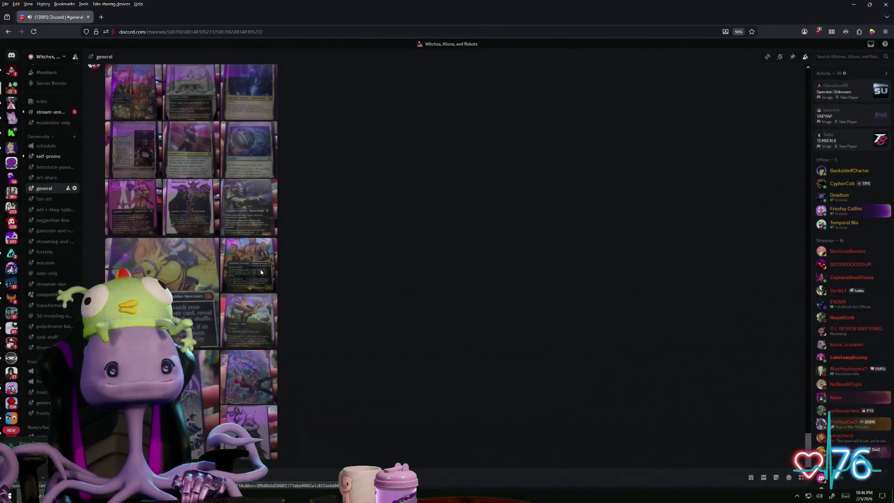
left_click(260, 249)
left_click(13, 271)
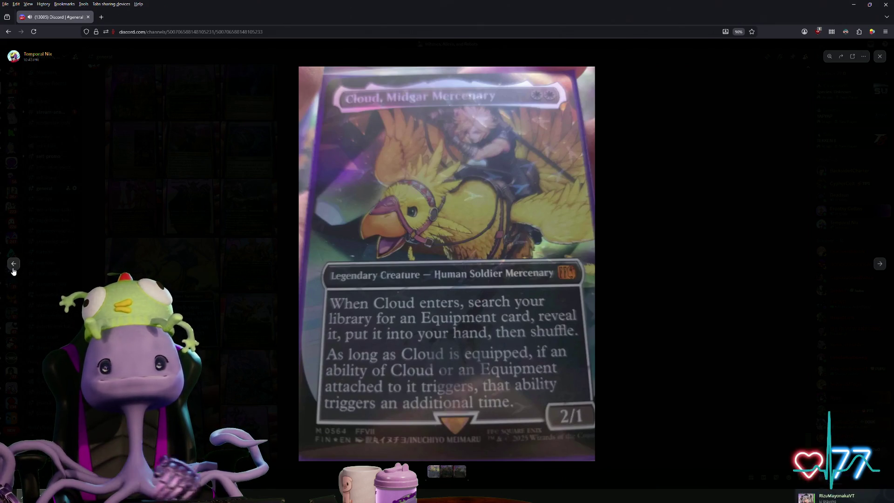
left_click(13, 272)
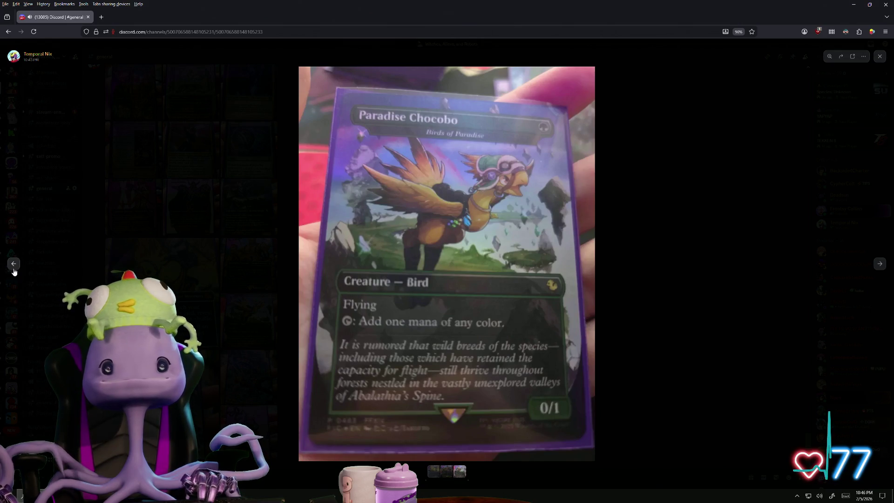
left_click(13, 265)
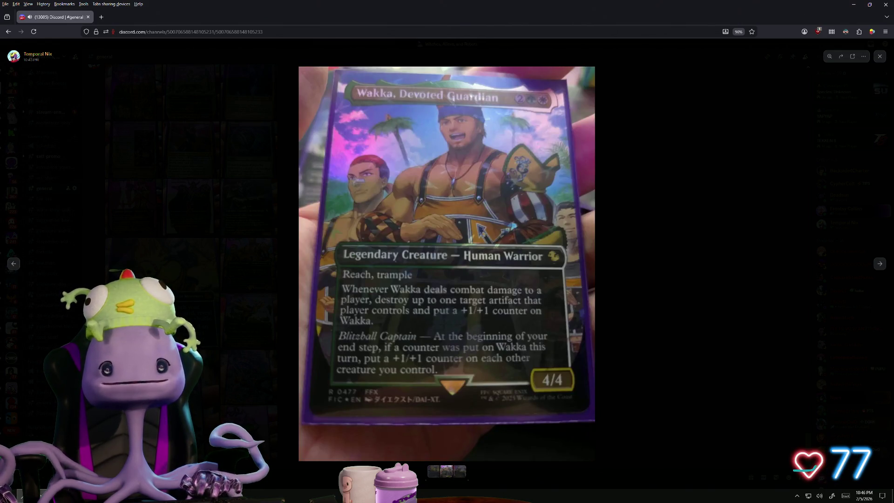
left_click(16, 268)
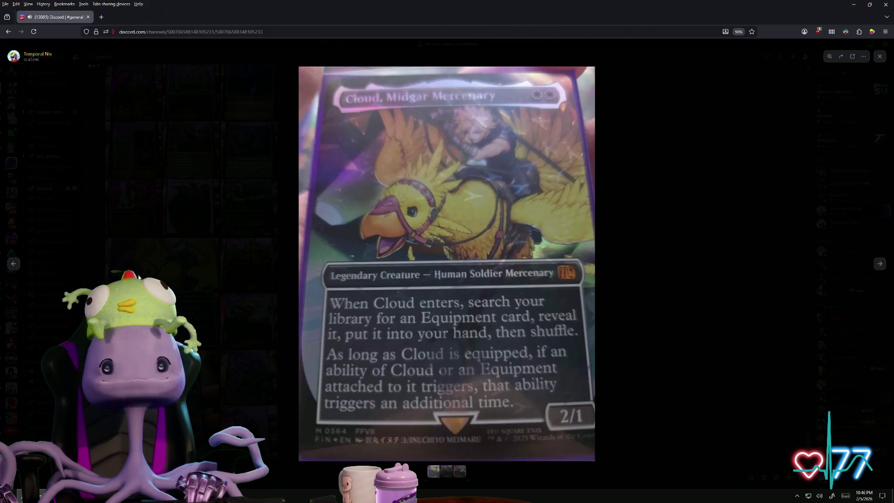
left_click(232, 295)
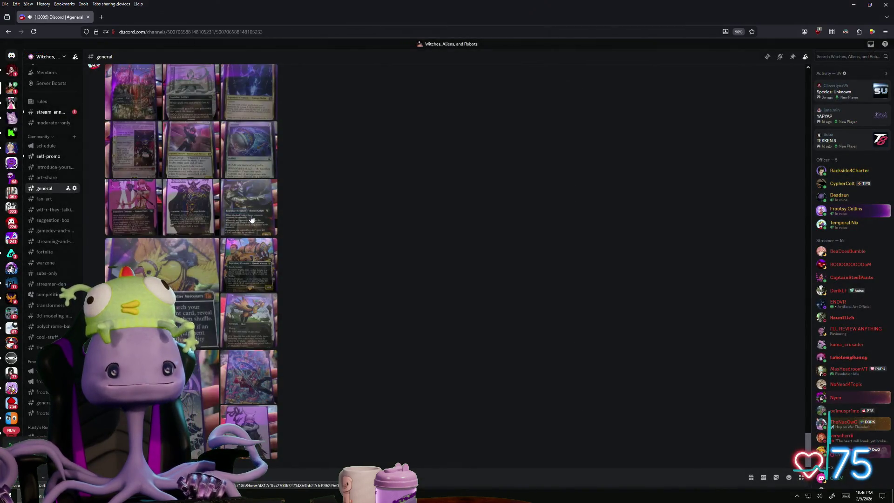
Step: View the Garland, Royal Kidnapper card photo and flip back through earlier images
left_click(251, 219)
left_click(21, 265)
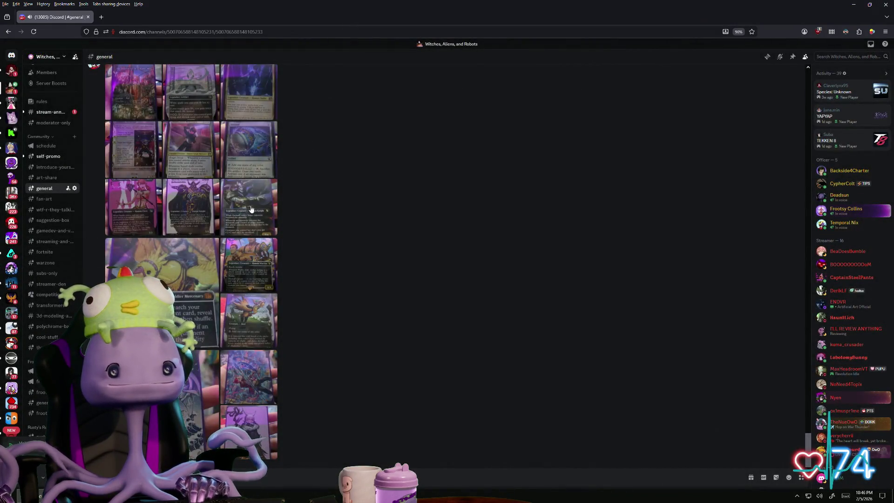
left_click(251, 209)
left_click(13, 264)
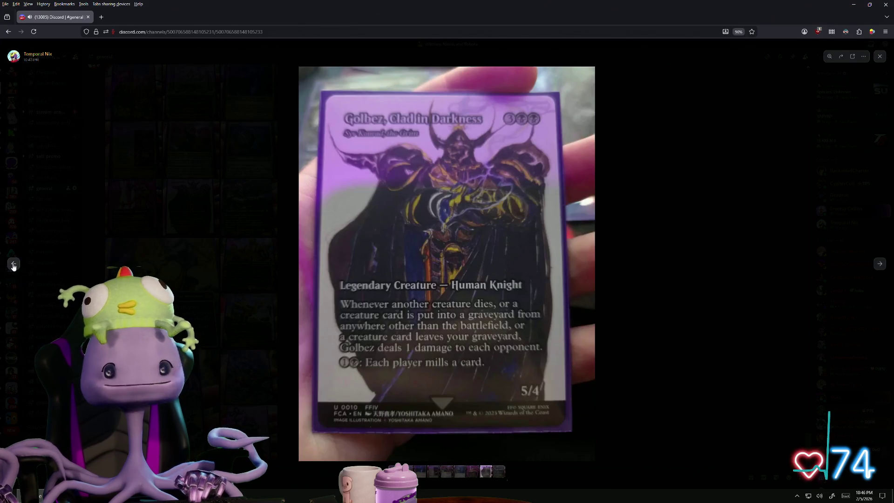
left_click(13, 265)
left_click(13, 265)
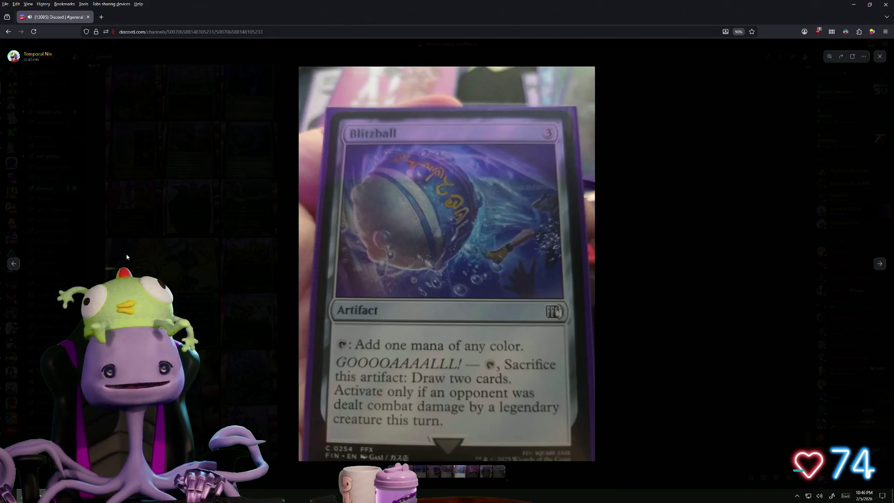
left_click(119, 257)
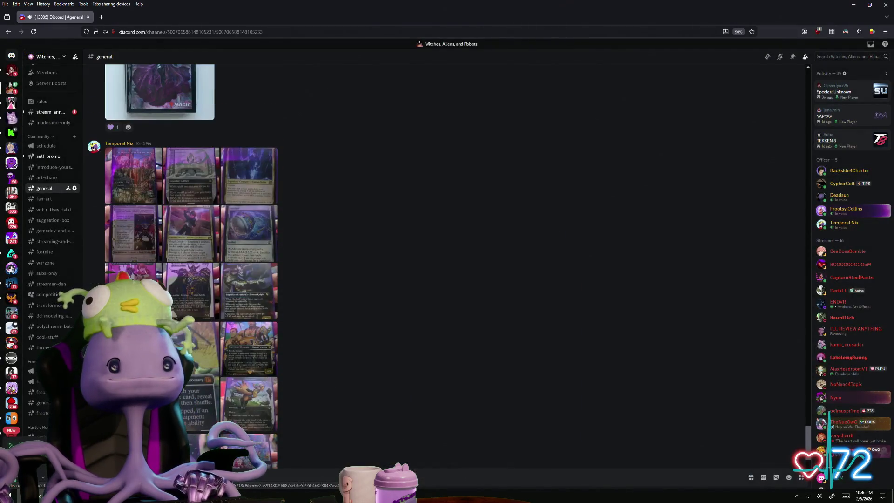
Step: Scroll the channel and view three card attachments full-screen, then close the viewer
scroll(119, 257, "up", 5)
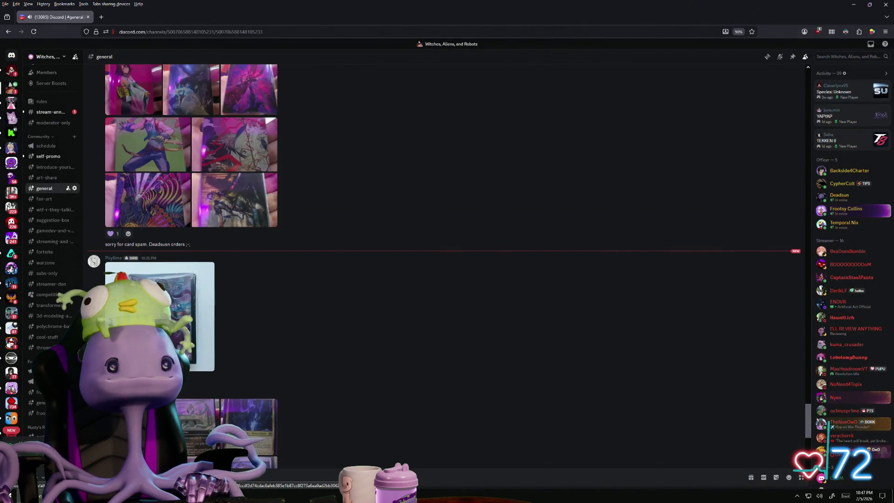
scroll(119, 257, "up", 5)
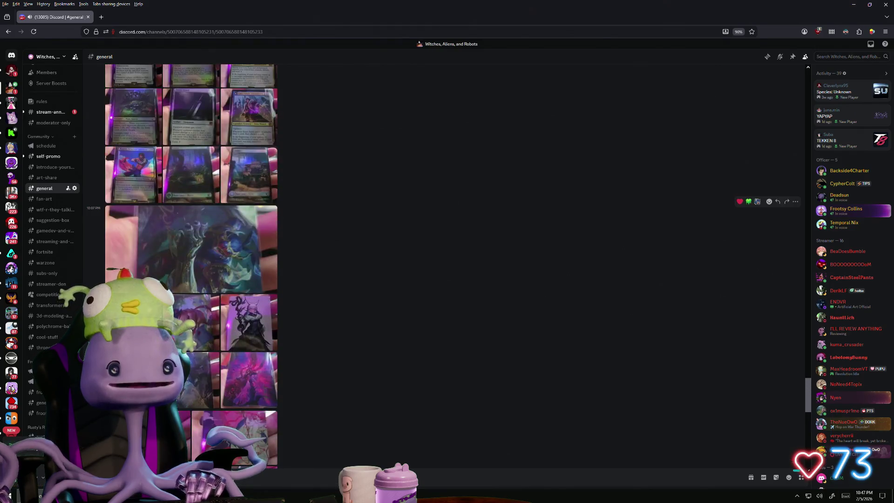
scroll(119, 256, "down", 3)
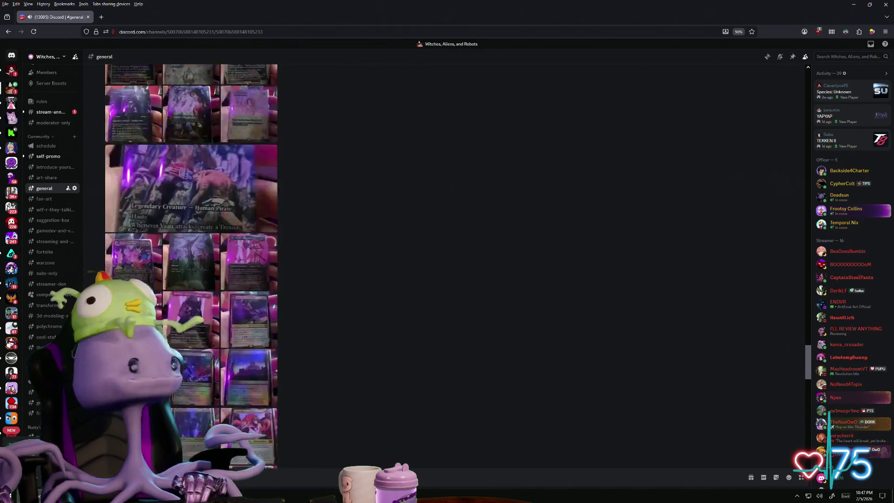
scroll(191, 261, "down", 10)
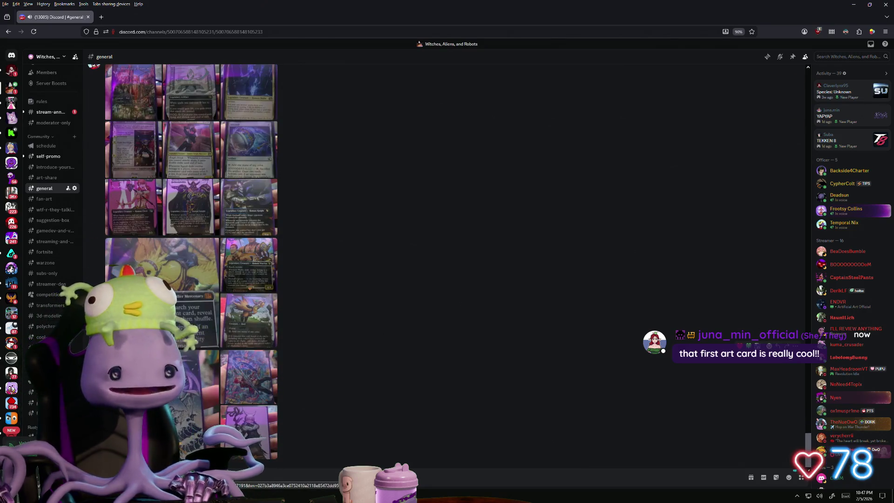
left_click(200, 400)
left_click(191, 348)
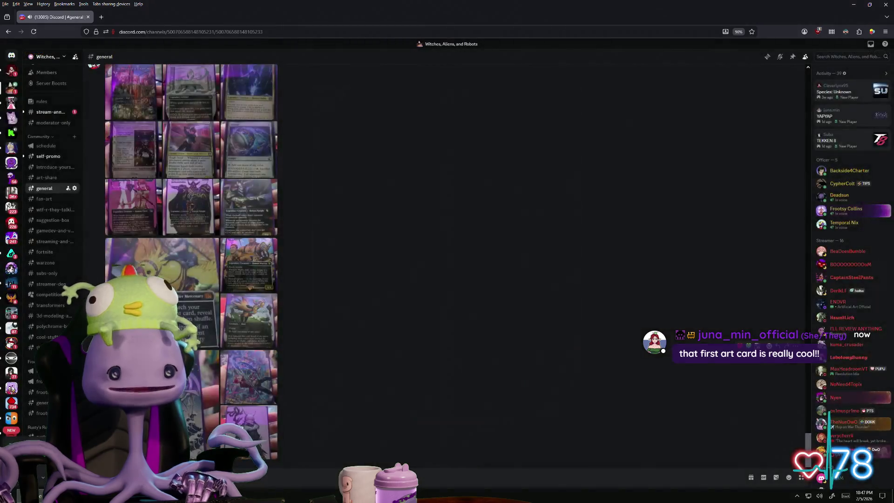
left_click(286, 414)
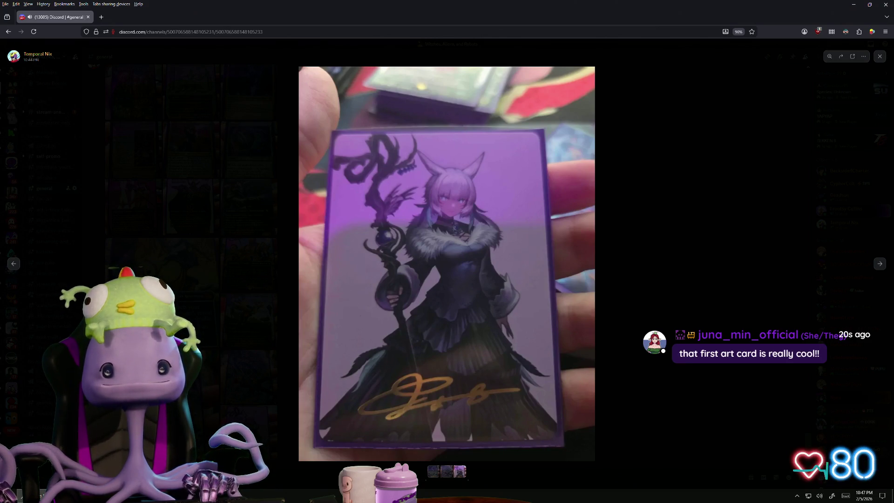
left_click(212, 402)
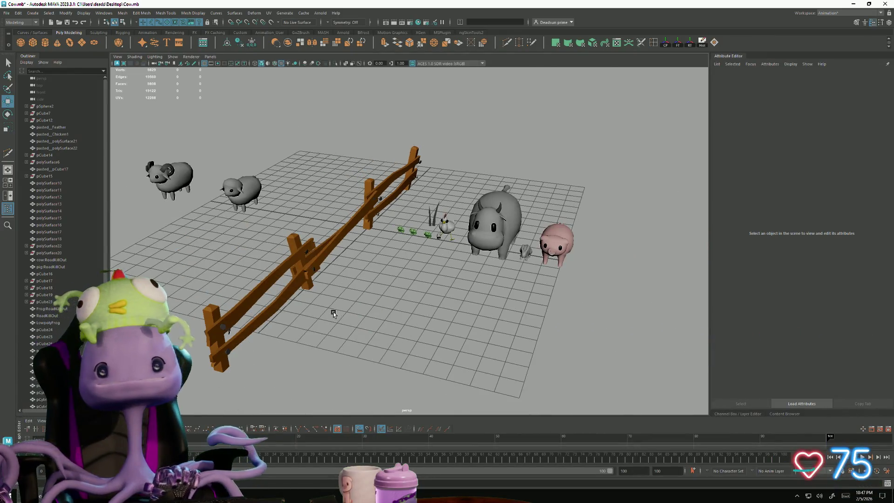
Step: Orbit the farm scene and marquee-select all the wooden fence pieces
mouse_move(334, 313)
left_mouse_down("alt")
mouse_move(411, 295)
mouse_move(425, 311)
mouse_move(339, 313)
mouse_move(309, 295)
mouse_move(293, 301)
mouse_move(293, 330)
mouse_move(344, 301)
mouse_move(299, 315)
mouse_move(309, 323)
mouse_move(285, 300)
mouse_move(332, 160)
left_mouse_up("alt")
mouse_move(378, 347)
left_mouse_down()
mouse_move(321, 337)
mouse_move(292, 351)
mouse_move(331, 343)
left_mouse_up()
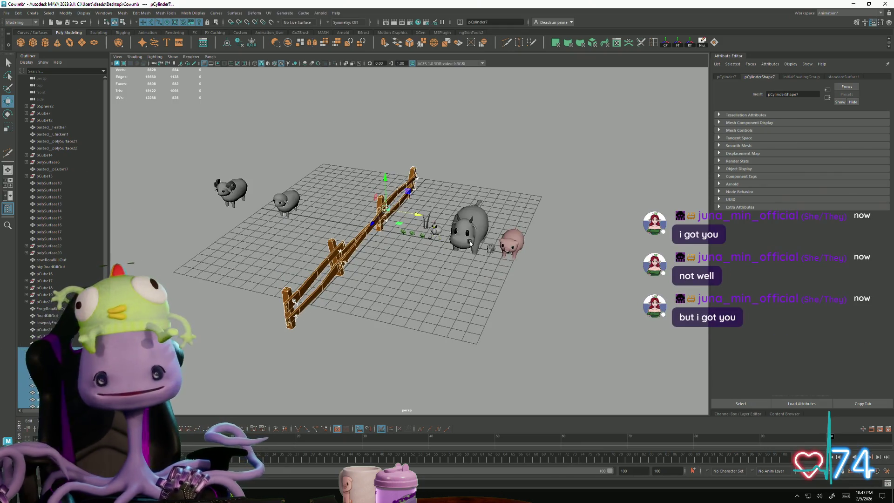
Step: Combine the selected fence pieces via Mesh > Combine into polySurface35, then deselect it
left_click(350, 309)
mouse_move(349, 315)
left_mouse_down("alt")
mouse_move(359, 341)
mouse_move(352, 250)
mouse_move(380, 357)
left_mouse_up("alt")
left_click(122, 13)
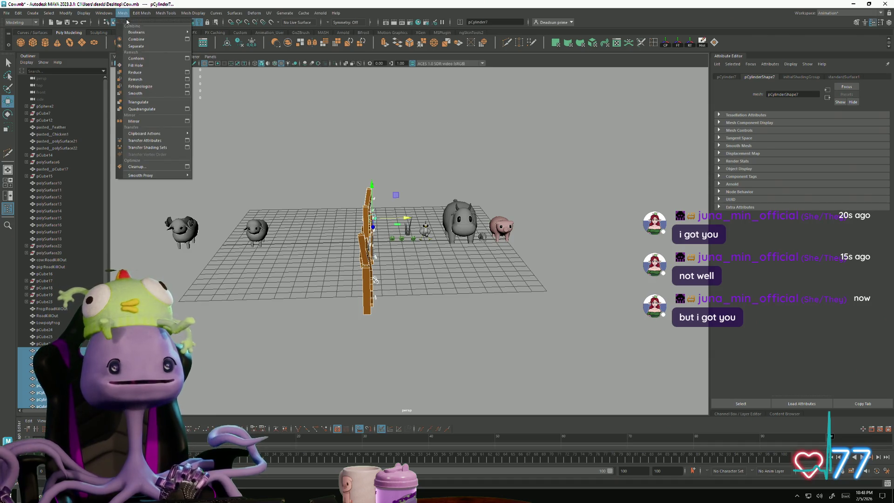
left_click(140, 35)
mouse_move(297, 283)
left_mouse_down("alt")
mouse_move(295, 303)
mouse_move(321, 305)
mouse_move(295, 300)
mouse_move(295, 315)
mouse_move(343, 313)
left_mouse_up("alt")
left_click(338, 312)
mouse_move(368, 310)
left_mouse_down("alt")
mouse_move(385, 343)
mouse_move(371, 329)
mouse_move(383, 296)
mouse_move(371, 295)
mouse_move(371, 304)
left_mouse_up("alt")
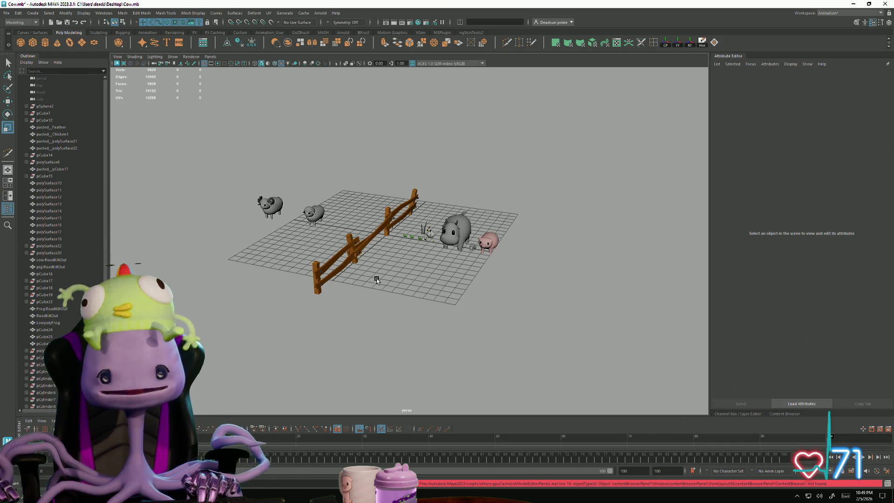
mouse_move(361, 297)
left_mouse_down("alt")
mouse_move(354, 291)
mouse_move(328, 325)
left_mouse_up("alt")
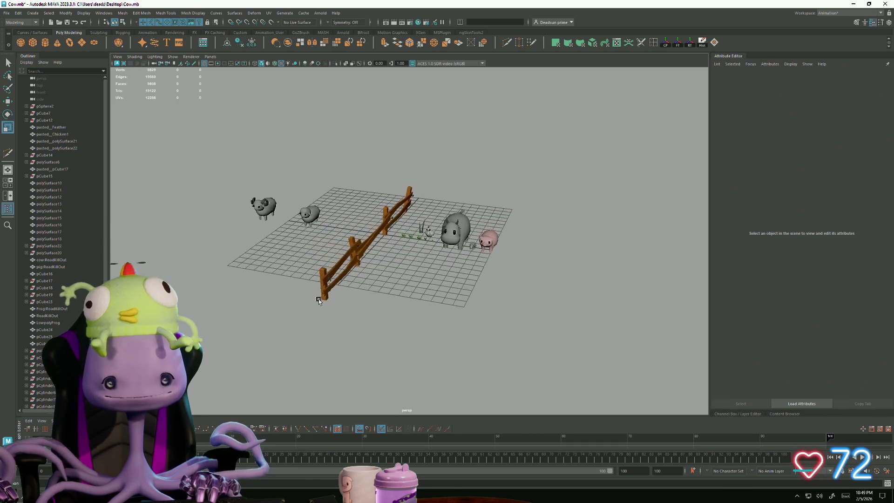
Step: Save Cow.mb via File > Save Scene, orbit to a lower front view, and save again
left_click(5, 12)
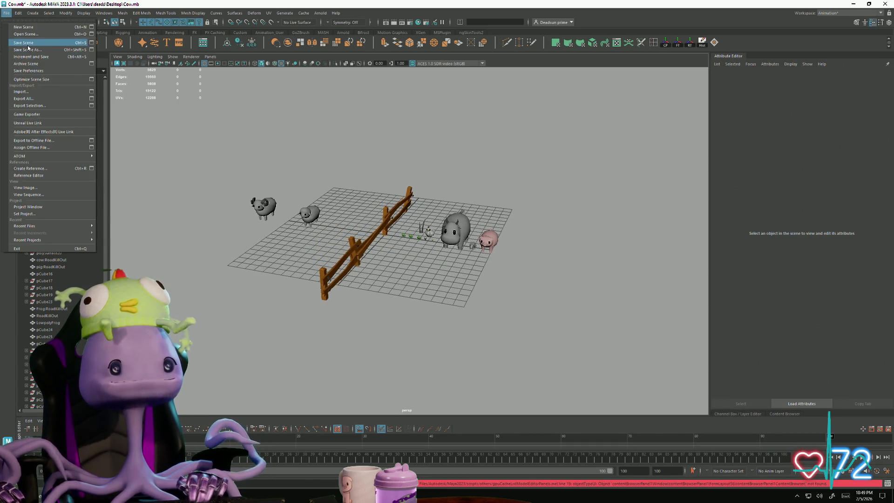
left_click(21, 39)
mouse_move(298, 308)
left_mouse_down("alt")
mouse_move(323, 300)
mouse_move(307, 301)
mouse_move(409, 337)
mouse_move(393, 293)
mouse_move(364, 305)
left_mouse_up("alt")
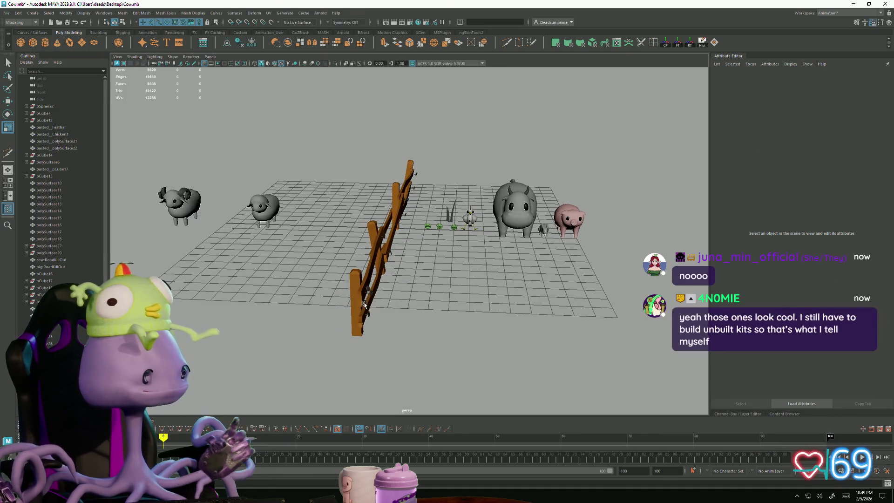
mouse_move(364, 304)
left_mouse_down("alt")
mouse_move(362, 288)
mouse_move(363, 303)
left_mouse_up("alt")
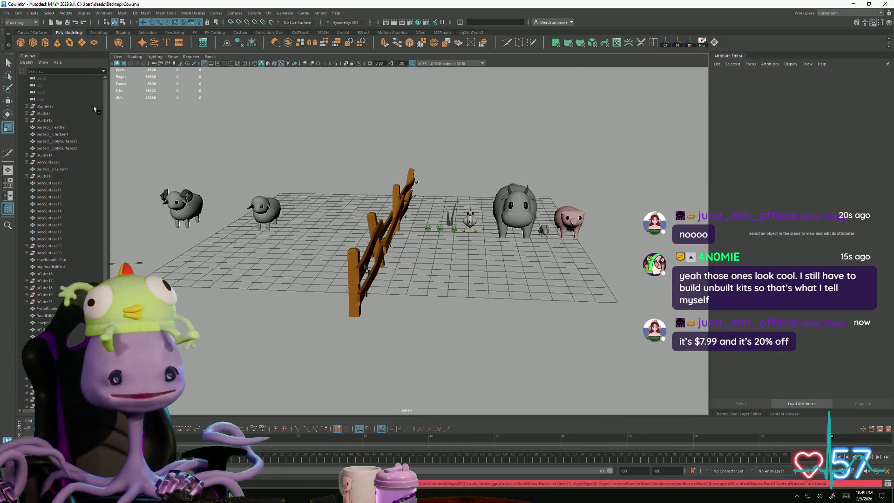
left_click(7, 13)
left_click(14, 42)
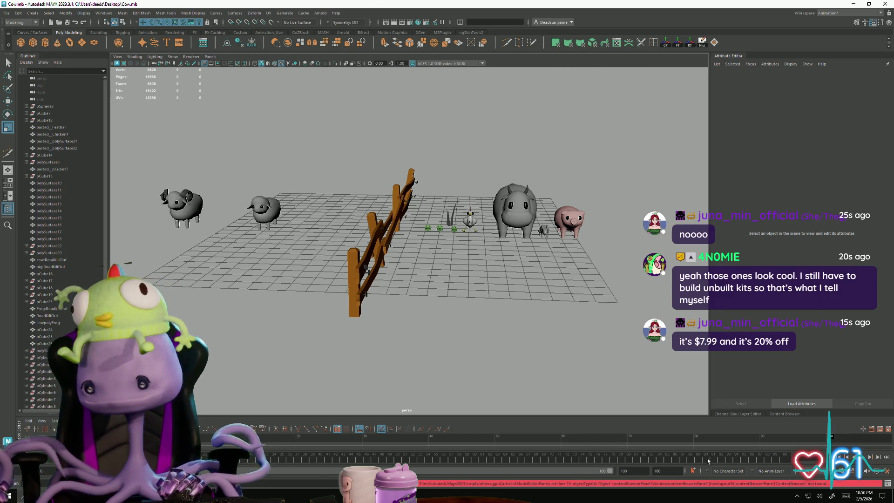
Step: Launch YAPYAP from the Steam tray icon's recent games list
left_click(797, 496)
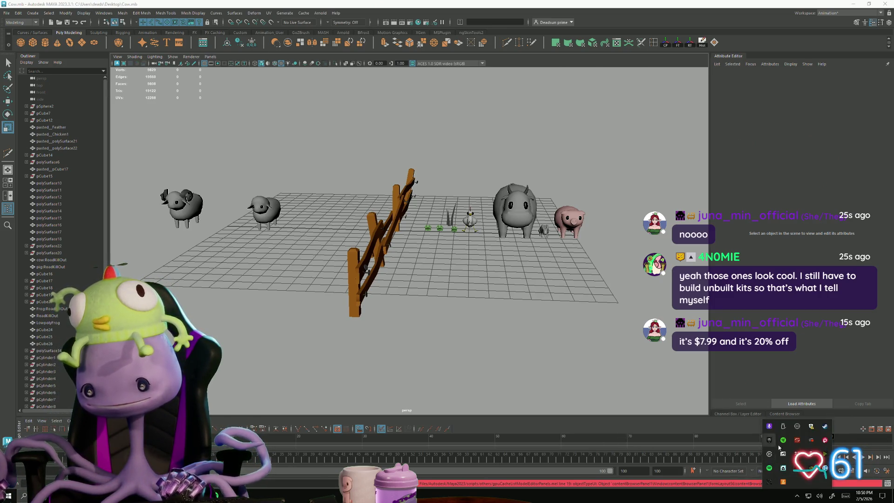
right_click(824, 426)
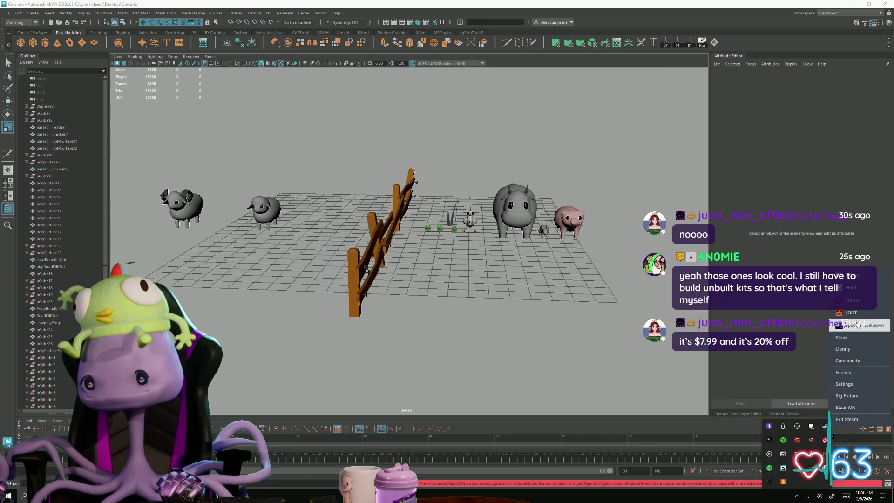
left_click(861, 304)
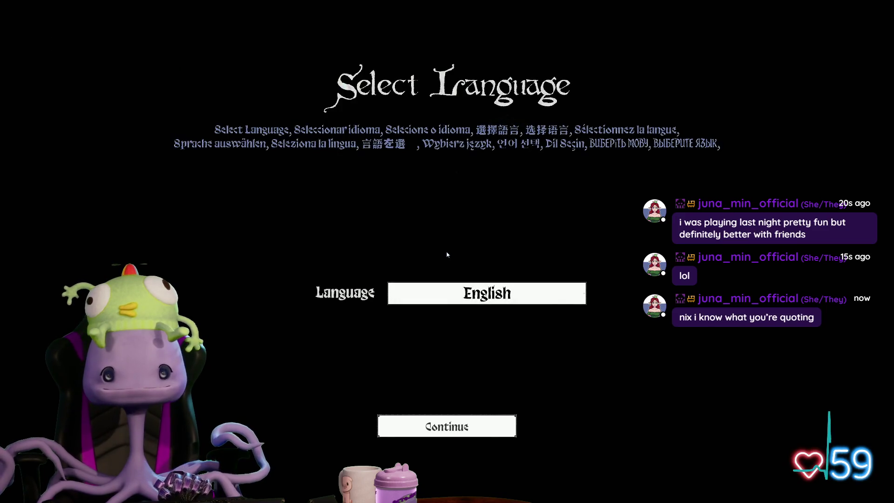
Step: Open the Language dropdown and scroll through options such as Español, Русский and Português (BR)
left_click(468, 294)
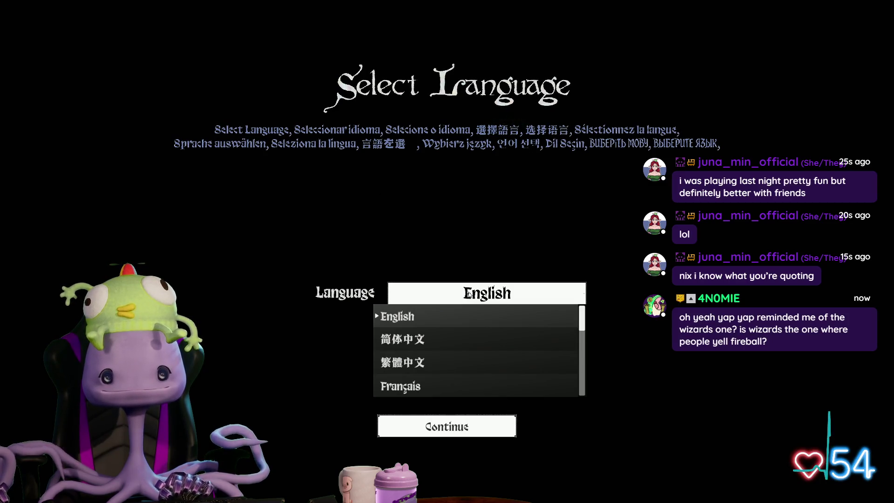
scroll(514, 339, "down", 2)
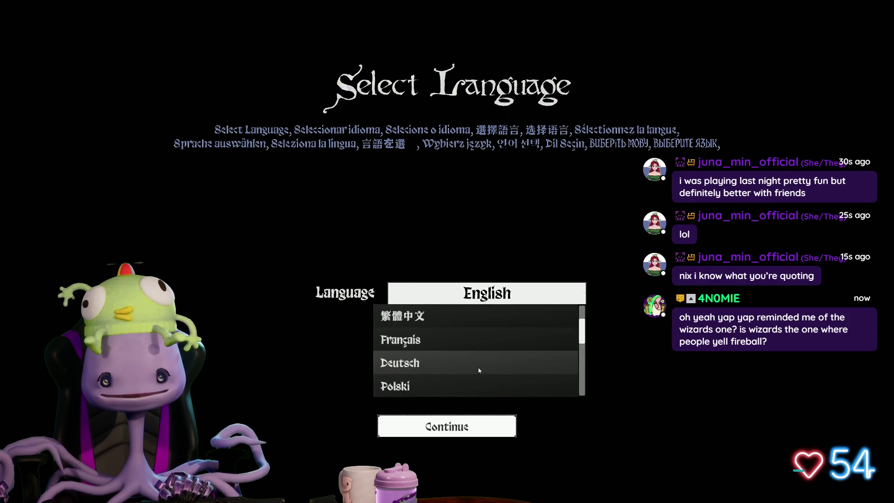
scroll(486, 366, "up", 1)
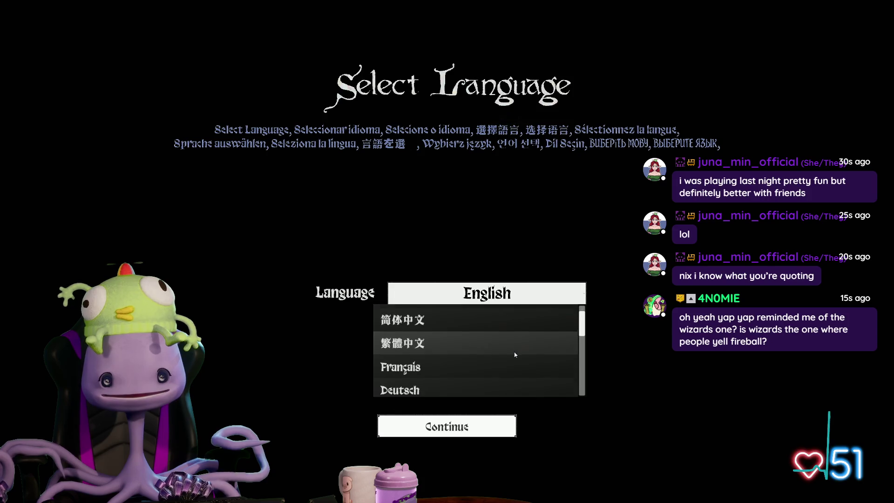
scroll(473, 358, "down", 2)
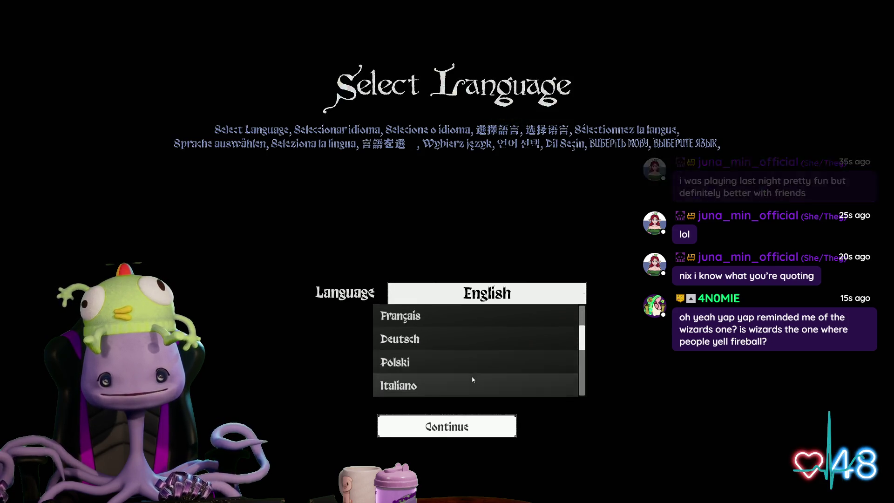
scroll(473, 379, "down", 1)
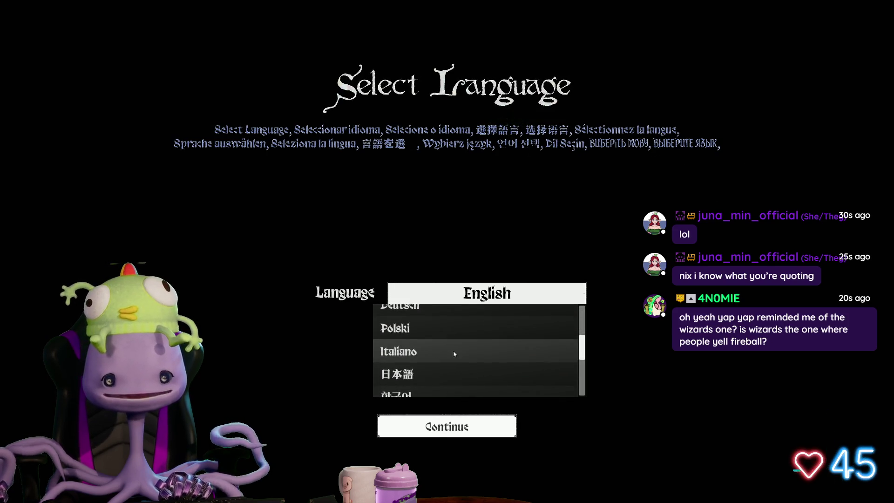
scroll(454, 354, "down", 2)
scroll(466, 356, "down", 1)
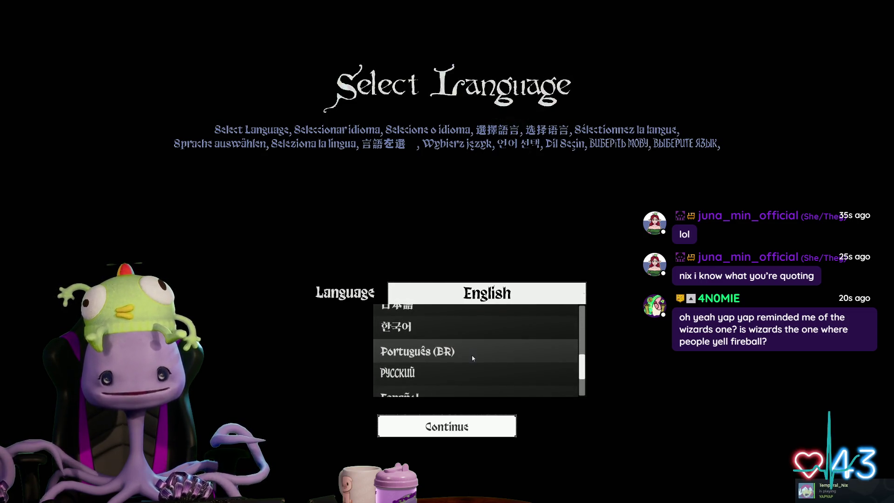
scroll(473, 357, "down", 1)
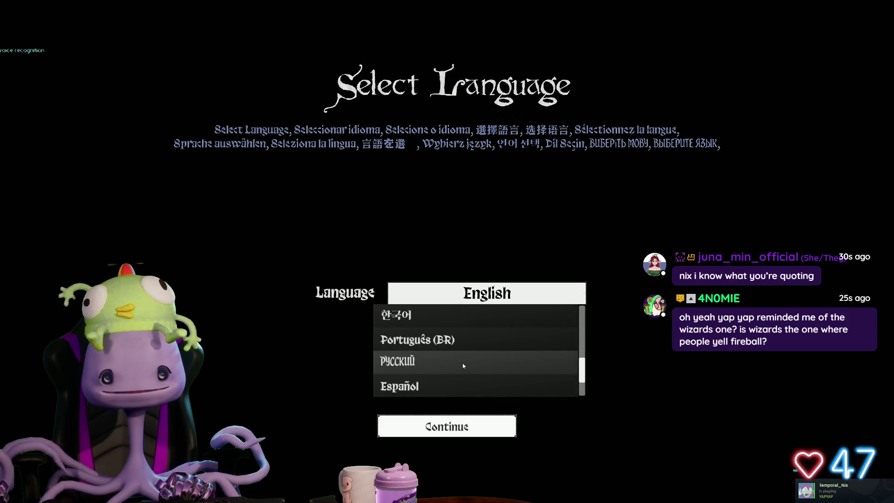
scroll(462, 366, "up", 1)
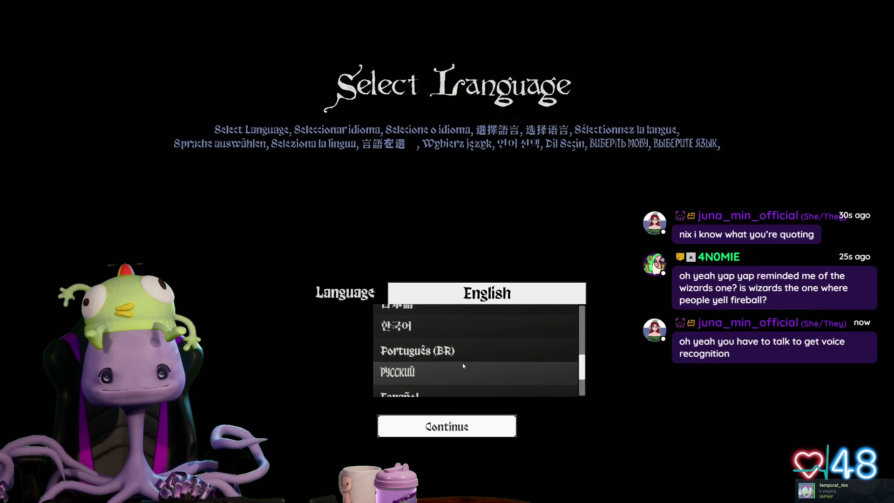
scroll(478, 355, "down", 1)
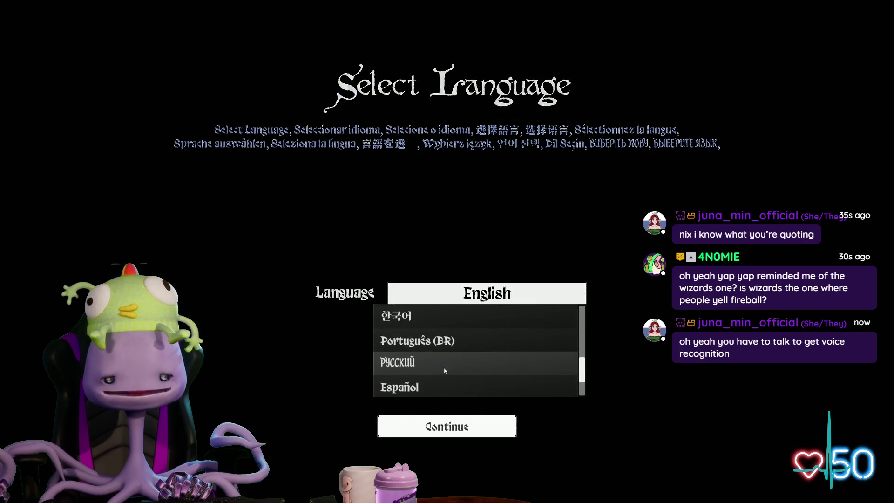